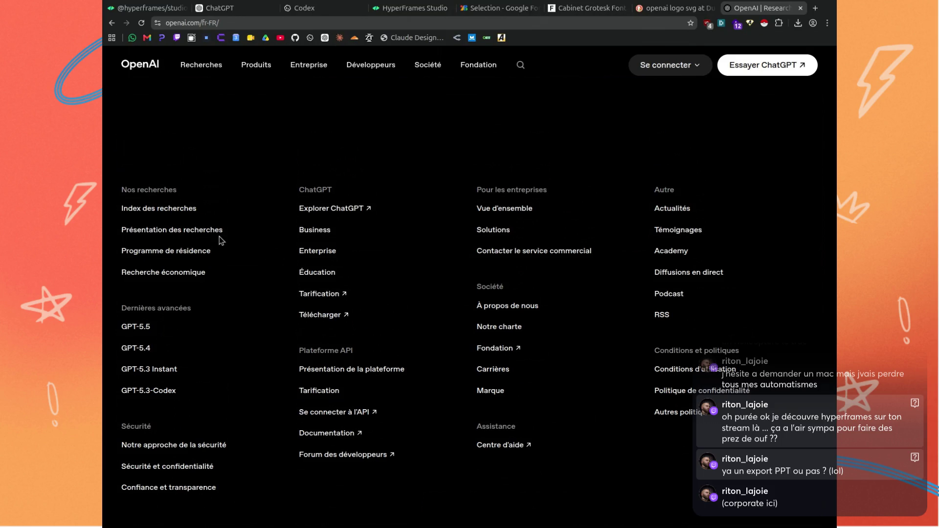
Search 'openai brand logo kit' and open OpenAI's brand page from the results.
type("openai")
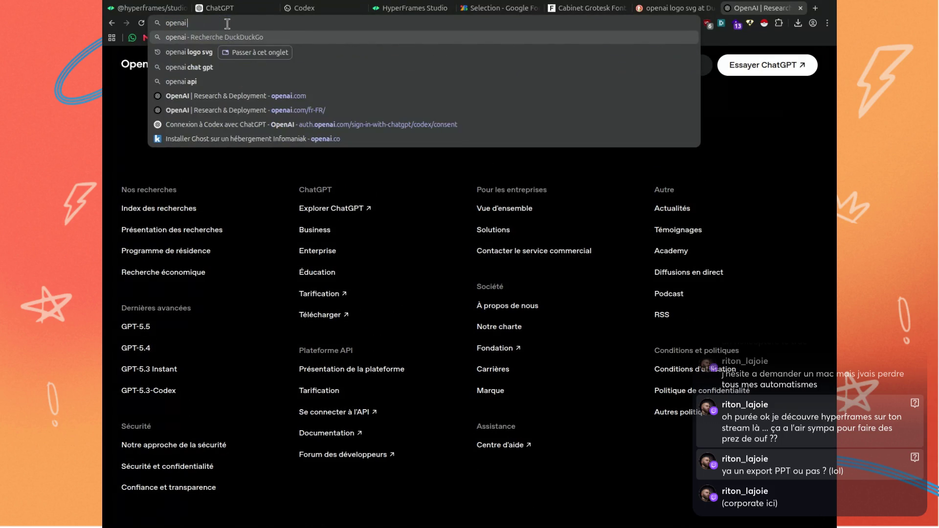
type(" brand logo kit")
key("Return")
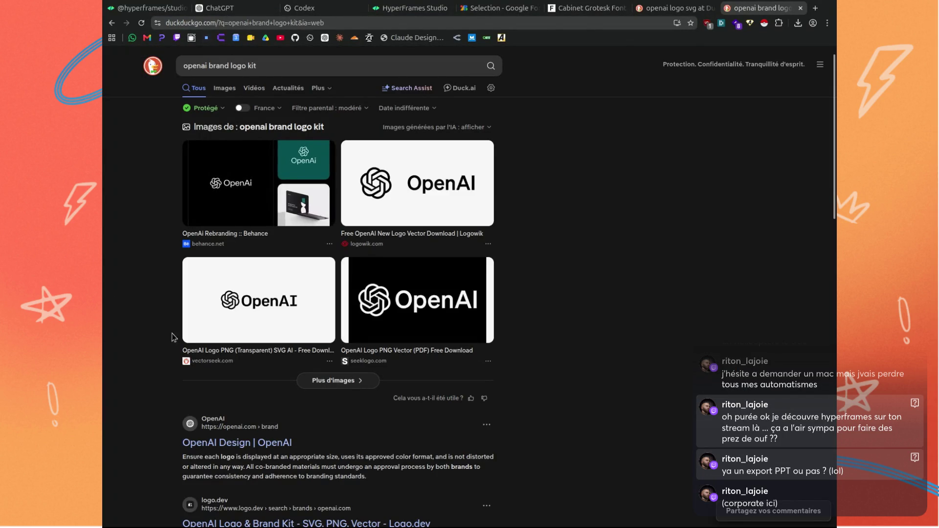
scroll(154, 313, "down", 1)
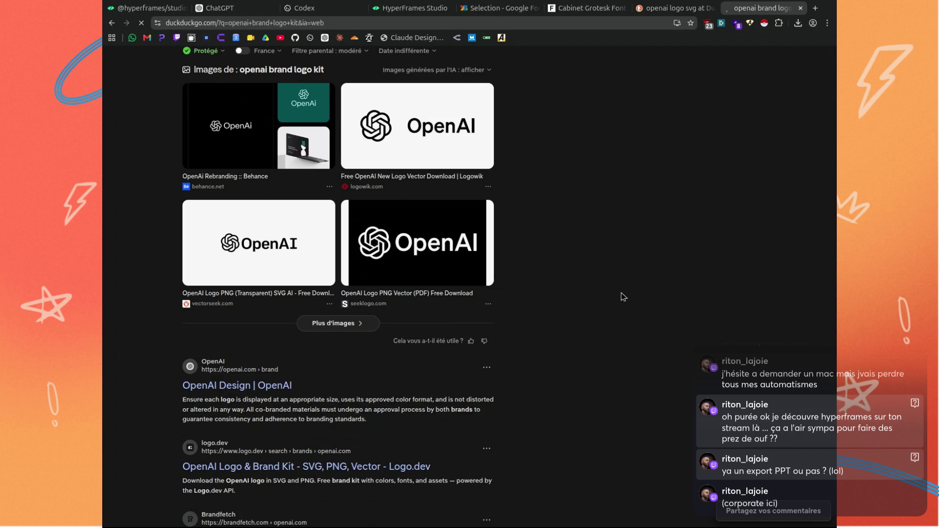
key("Return")
Accept the logo usage terms and download the OpenAI logo pack.
scroll(543, 262, "down", 6)
scroll(537, 266, "down", 4)
scroll(518, 266, "down", 7)
scroll(500, 266, "down", 8)
scroll(500, 268, "down", 5)
scroll(384, 295, "down", 4)
scroll(394, 295, "down", 8)
scroll(393, 288, "down", 5)
scroll(393, 284, "down", 1)
scroll(493, 184, "down", 2)
left_click(364, 294)
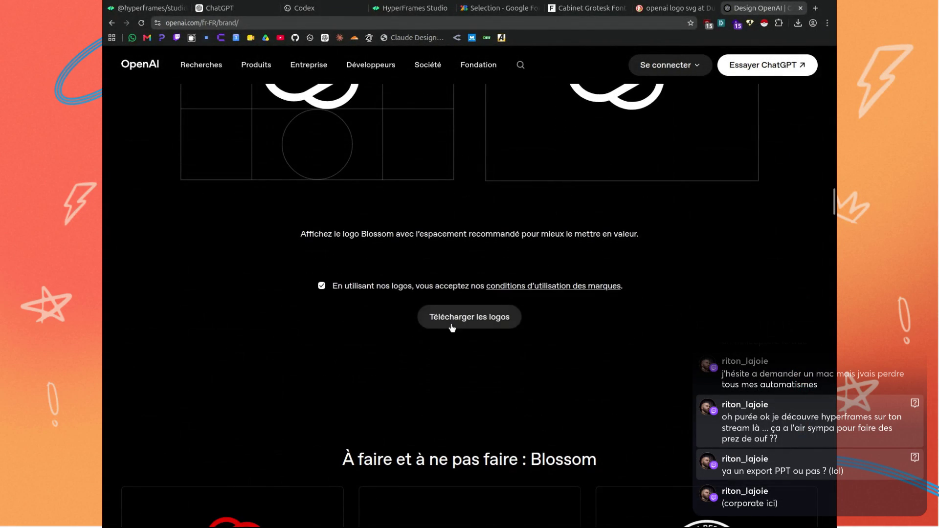
left_click(479, 326)
In the DuckDuckGo image results, replace 'openai' with 'weweb' to search for the weweb logo SVG.
scroll(620, 310, "up", 5)
scroll(660, 301, "up", 5)
scroll(661, 299, "up", 5)
scroll(661, 299, "up", 2)
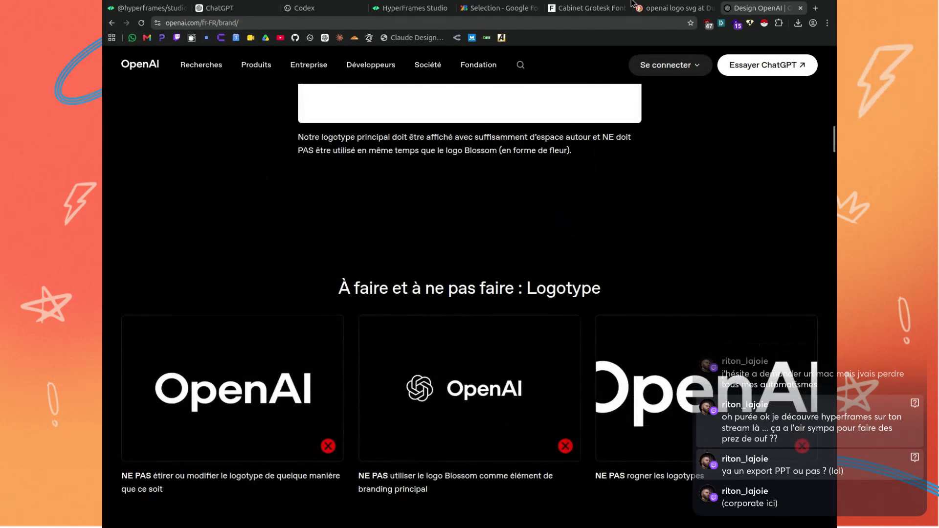
key("ctrl+shift+Tab")
scroll(189, 121, "down", 5)
scroll(189, 121, "up", 3)
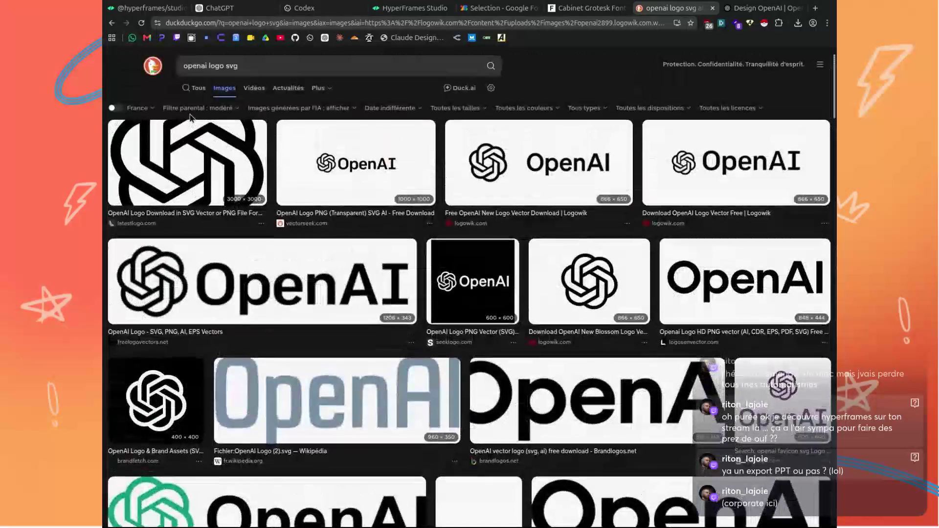
left_click_drag(184, 65, 207, 64)
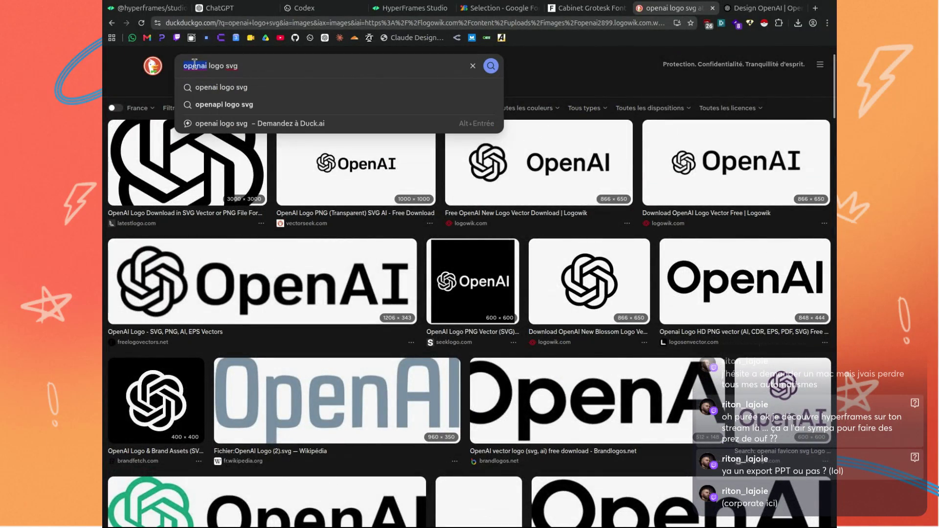
type("weweb")
key("Return")
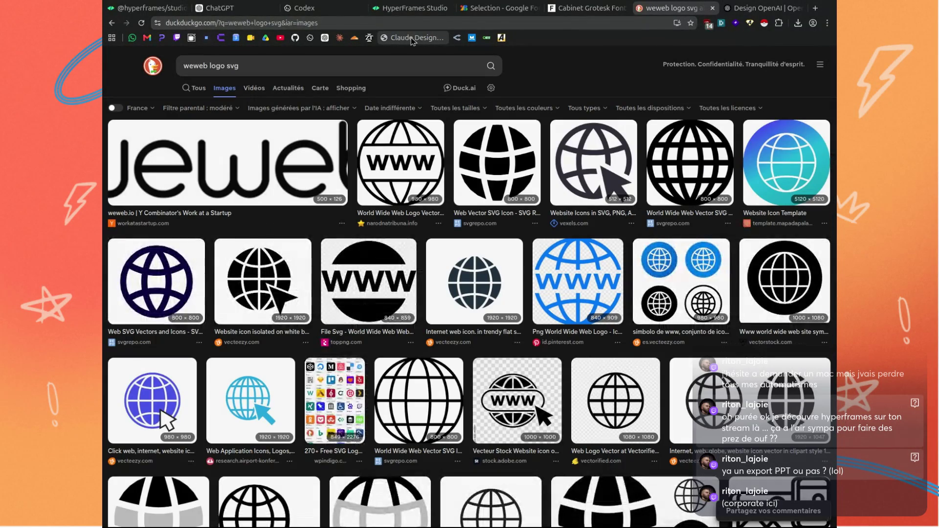
From the OpenAI brand tab, search the web for 'weweb' and open the weweb.io result.
left_click(763, 8)
left_click(531, 23)
type("weweb")
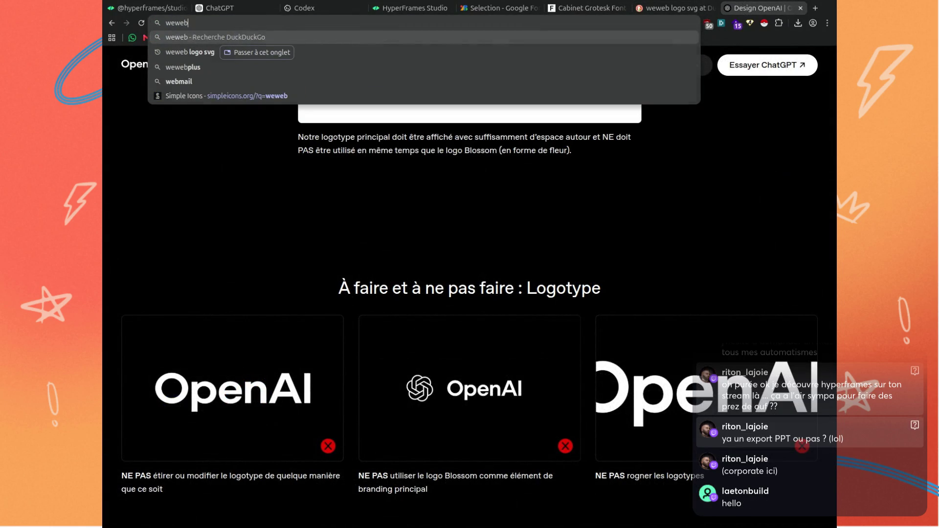
key("Return")
left_click(260, 151)
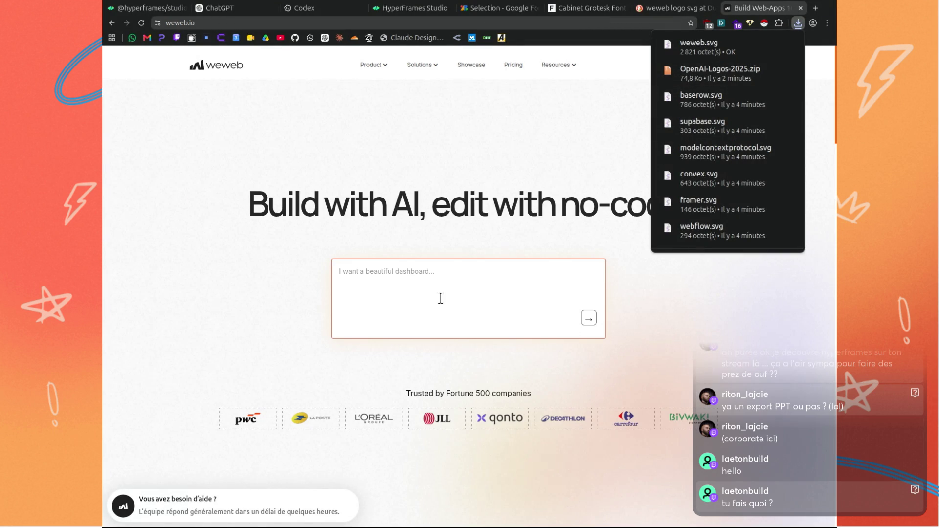
Scroll down through the weweb.io homepage, with weweb.svg among the completed downloads.
scroll(332, 326, "down", 1)
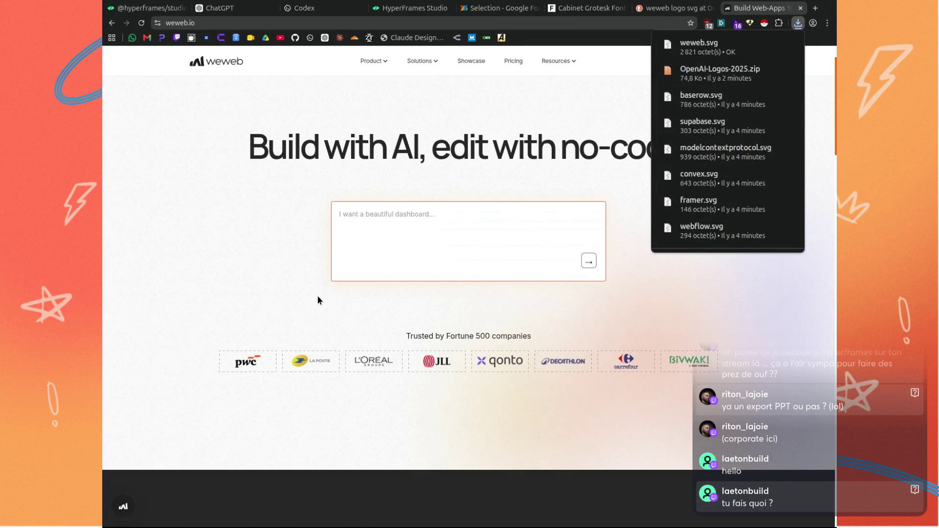
scroll(318, 308, "down", 6)
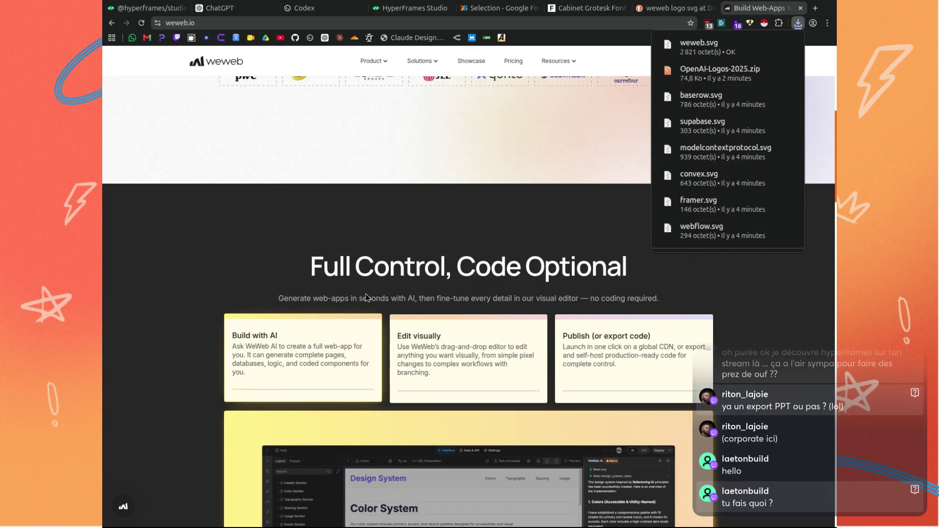
scroll(182, 300, "down", 3)
scroll(158, 305, "down", 4)
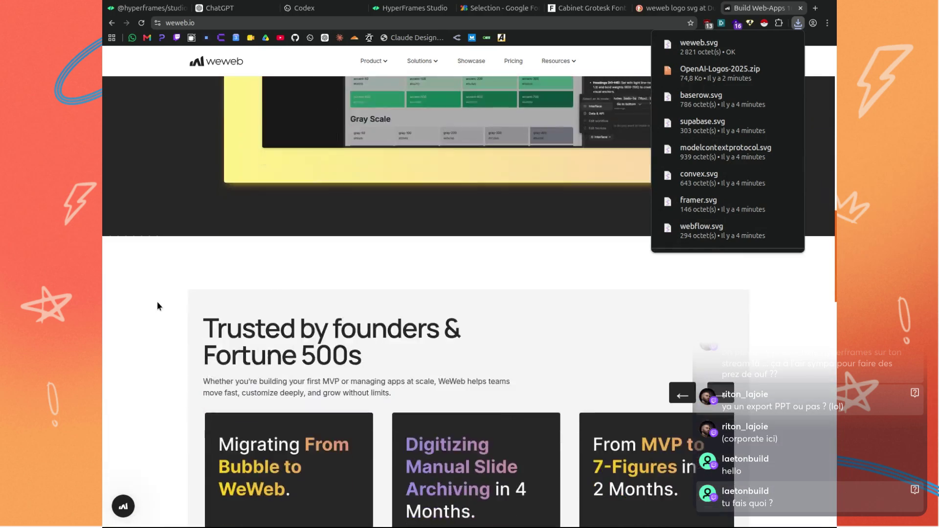
scroll(157, 305, "down", 3)
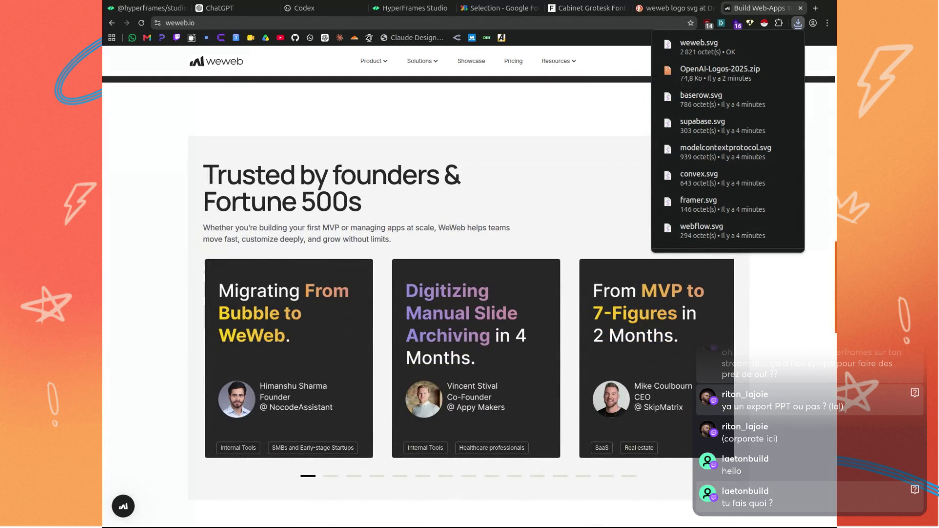
scroll(378, 307, "down", 2)
scroll(378, 308, "down", 3)
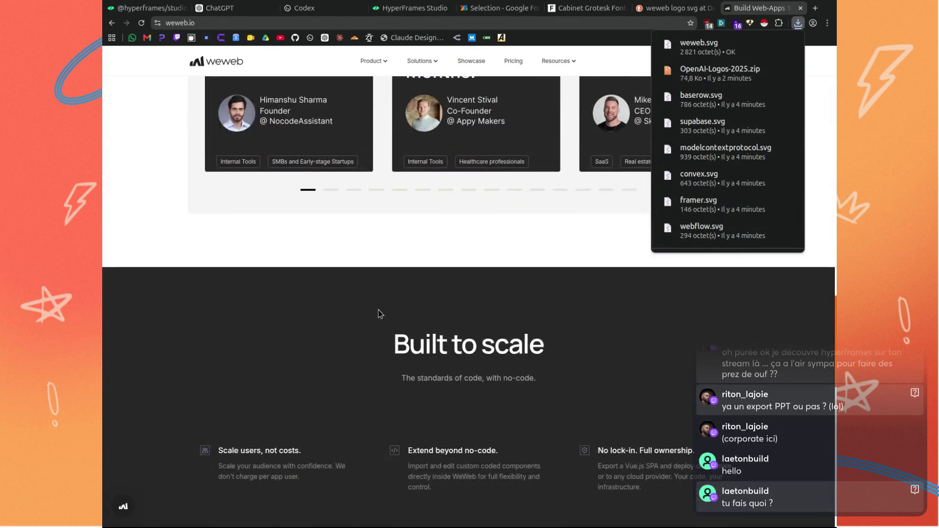
scroll(378, 323, "down", 2)
scroll(378, 328, "down", 3)
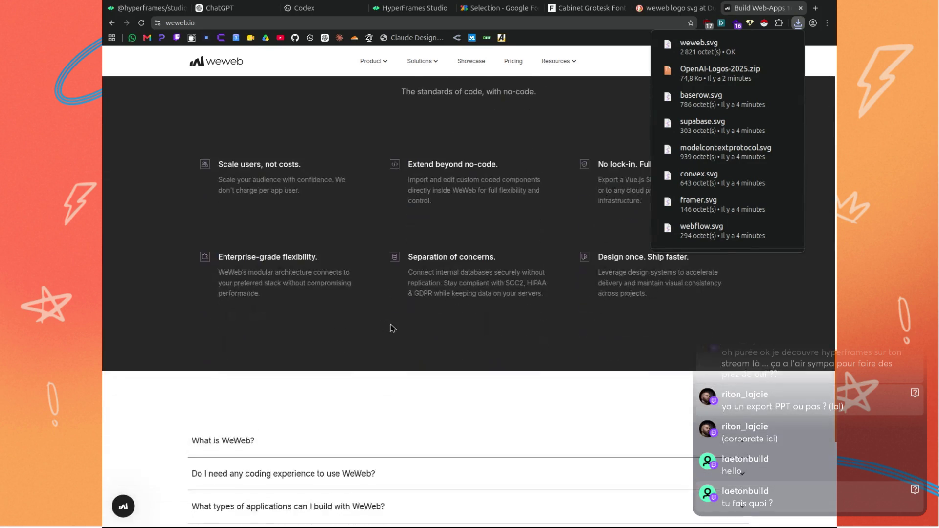
scroll(389, 328, "down", 5)
scroll(390, 328, "down", 4)
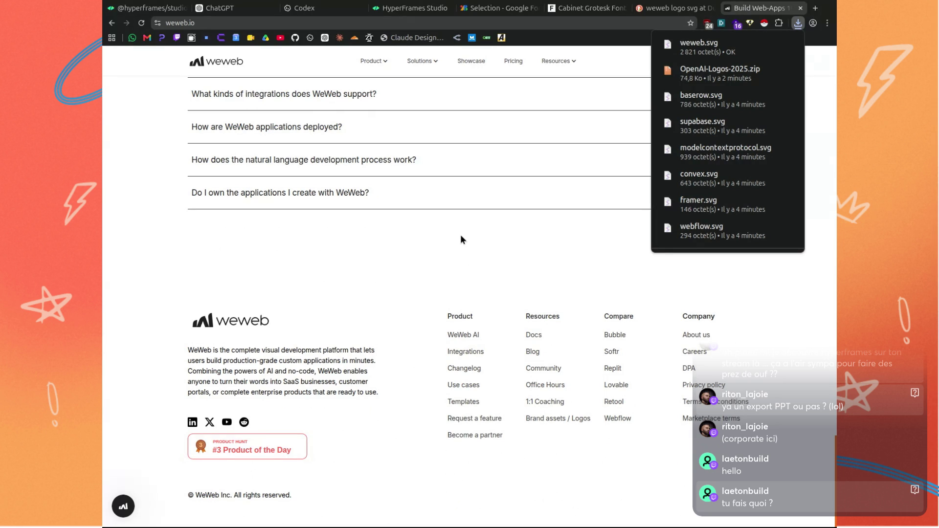
scroll(430, 252, "up", 7)
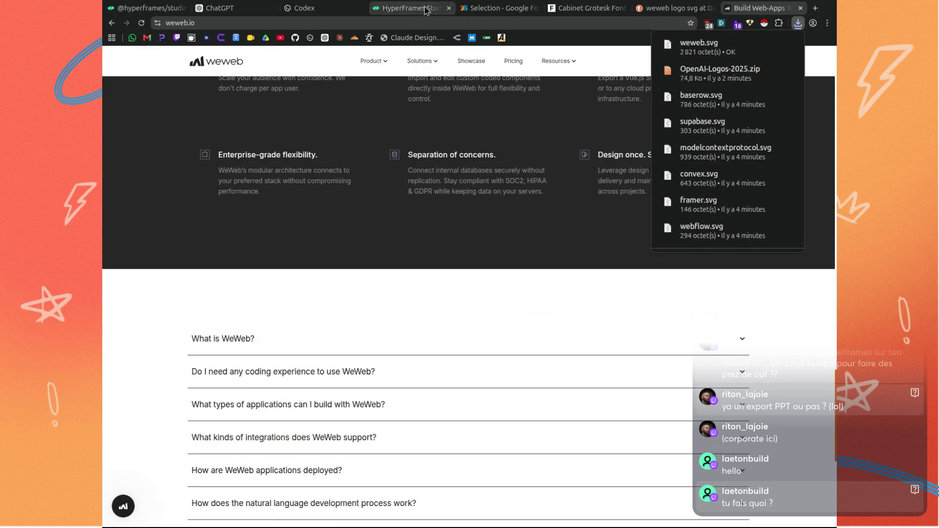
Switch back to the HyperFrames Studio stream-intro-poc project.
left_click(426, 10)
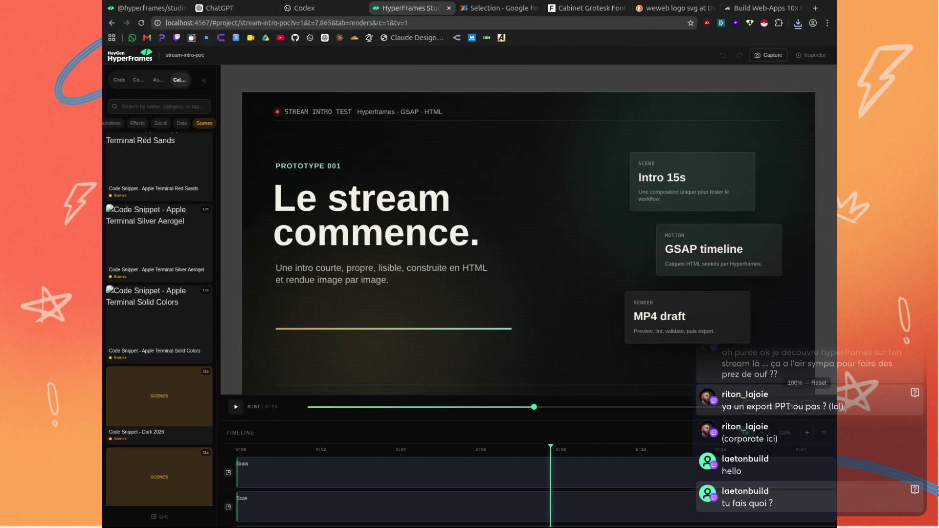
Go to the suno.ai website.
left_click(670, 8)
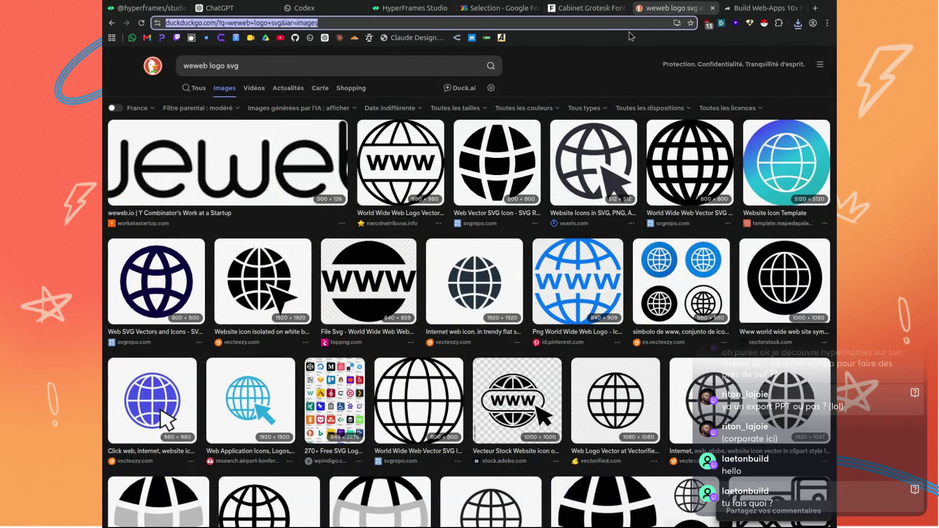
type("suno.ai")
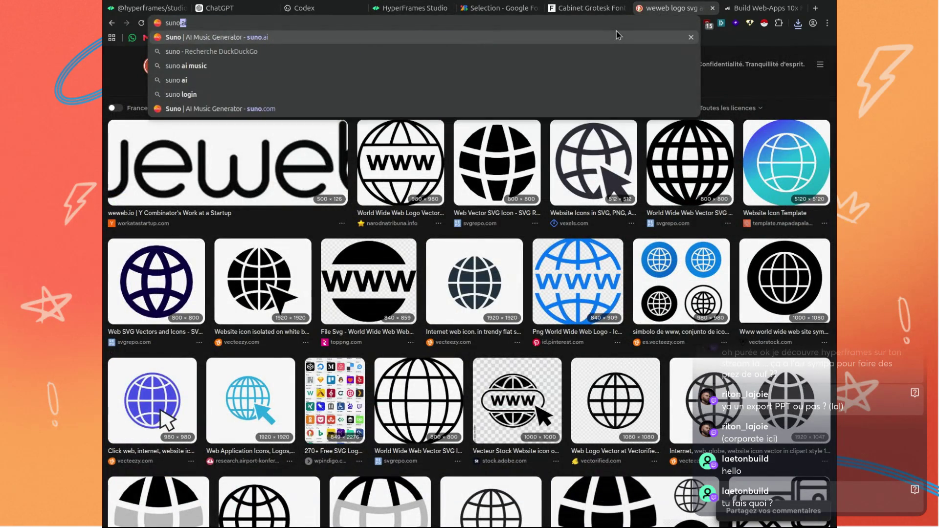
key("Return")
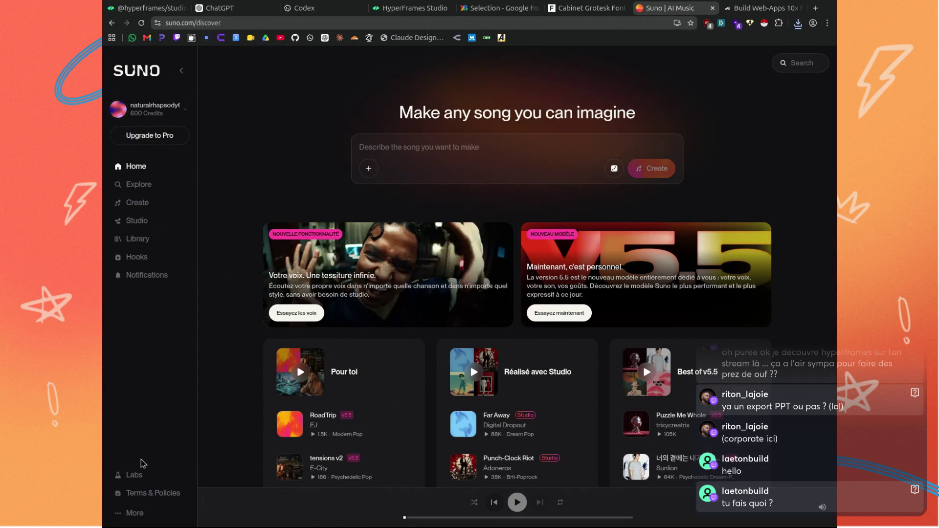
Visit the Suno account's profile and settings pages from the account options menu.
left_click(136, 513)
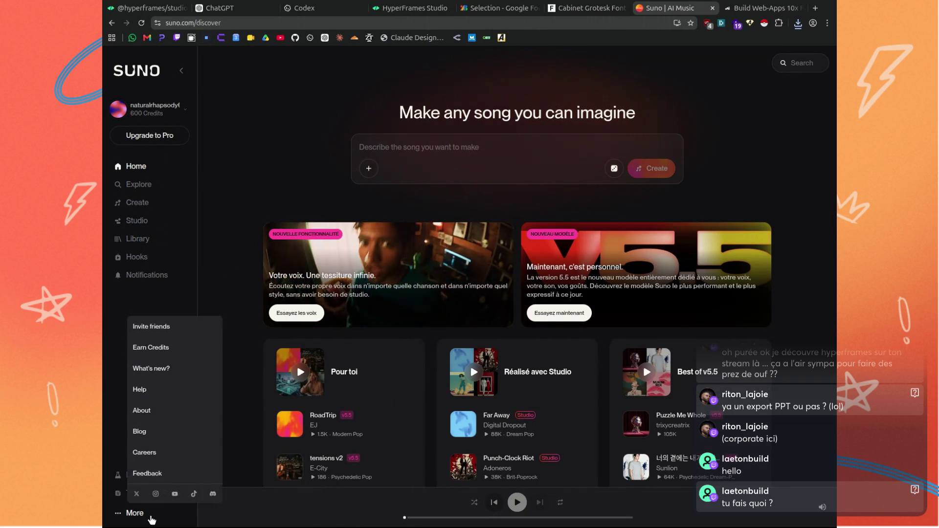
left_click(171, 112)
left_click(172, 130)
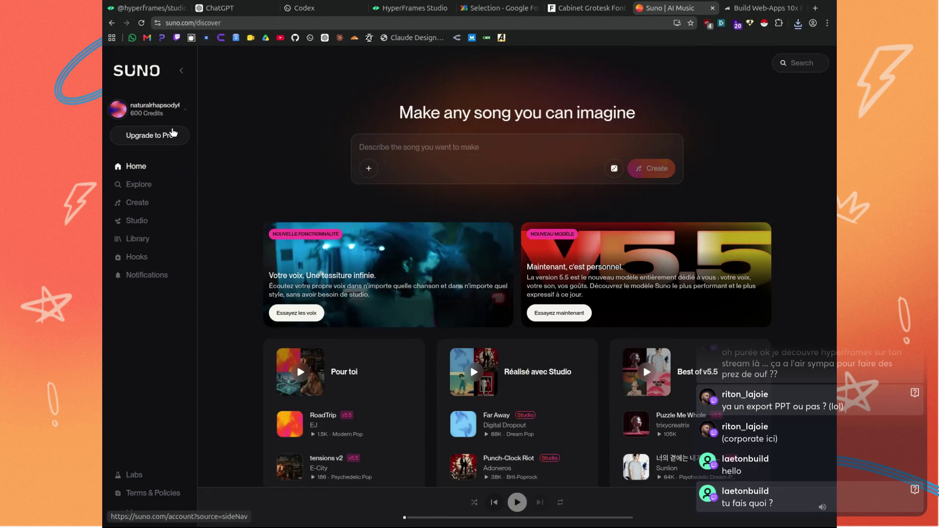
left_click(171, 116)
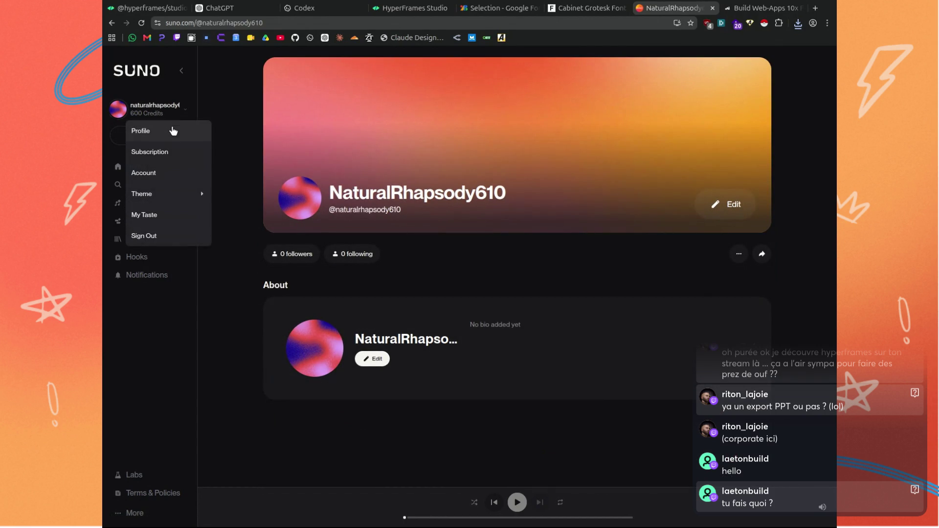
left_click(167, 173)
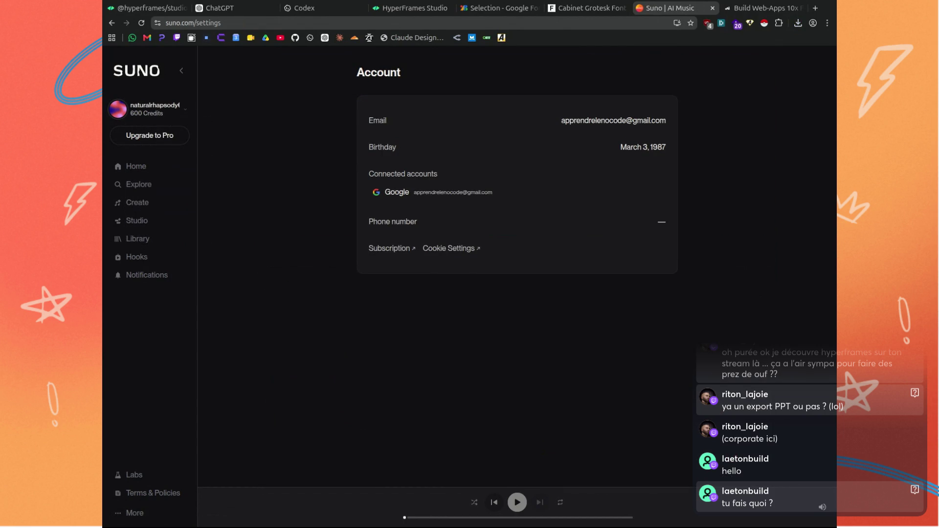
Visit Explore and Home, then scroll through the song Library.
left_click(143, 183)
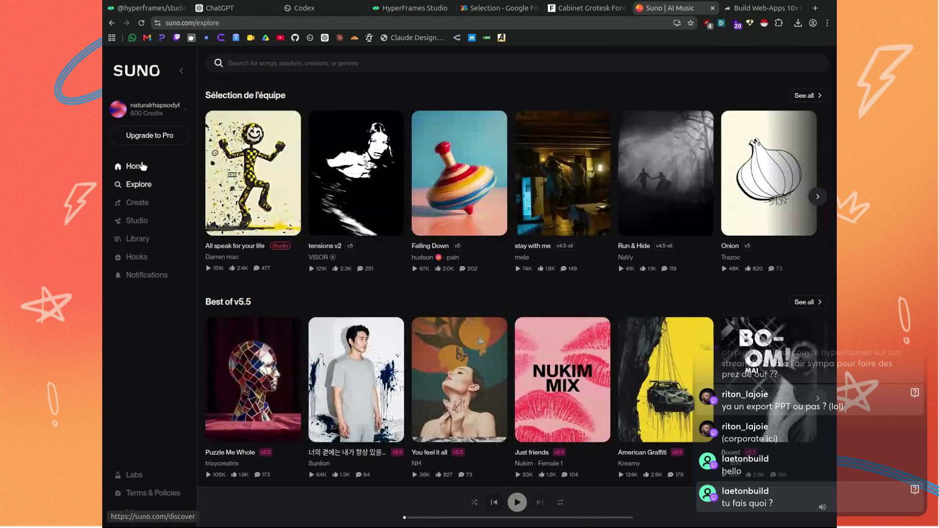
left_click(141, 166)
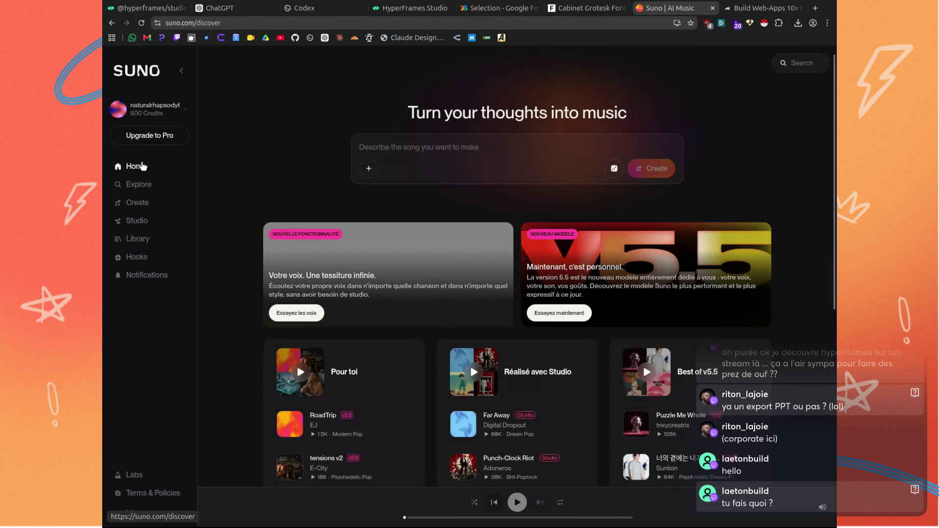
left_click(139, 239)
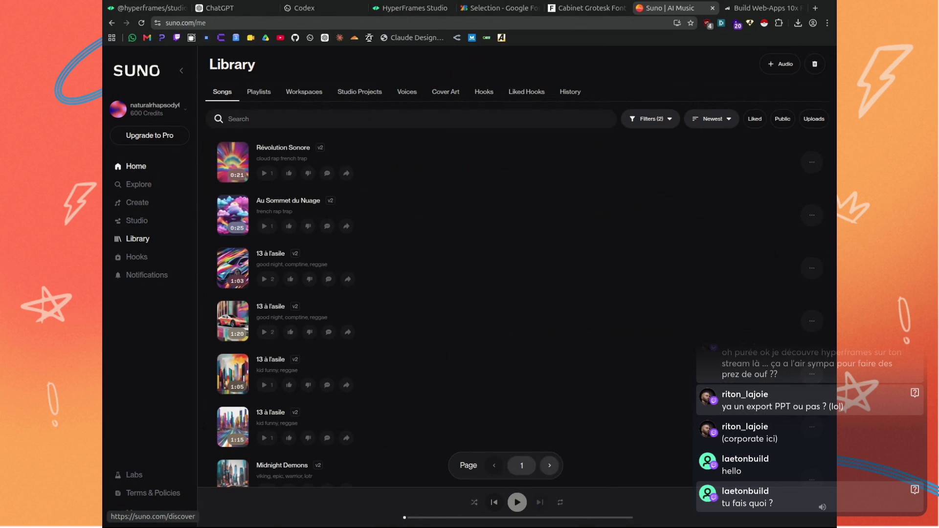
scroll(349, 256, "down", 3)
scroll(349, 256, "down", 2)
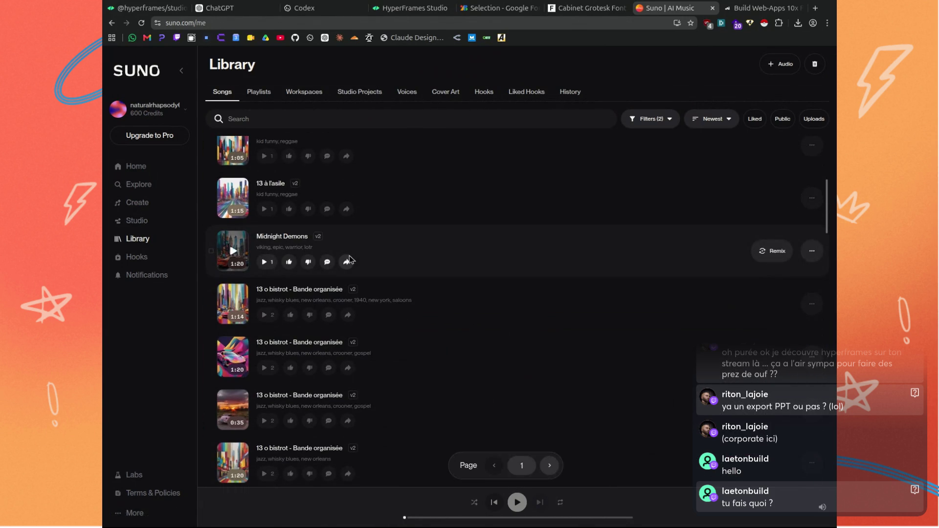
scroll(350, 259, "up", 5)
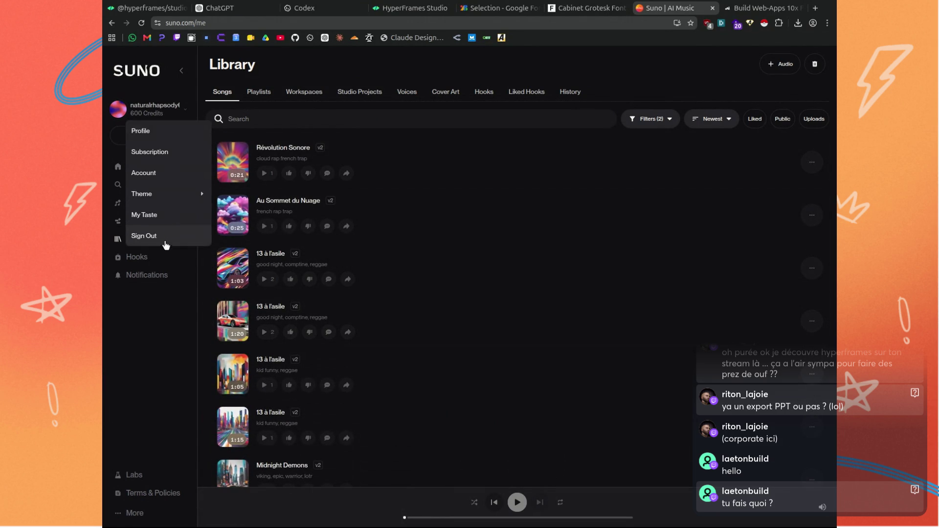
Sign in with the Pro account, close the plan overview, and widen the song creation panel.
left_click(203, 236)
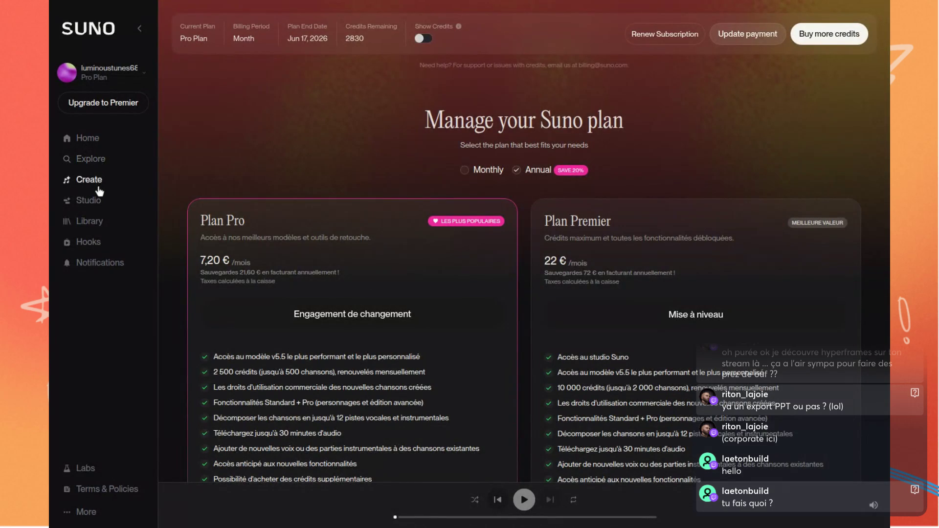
left_click(178, 164)
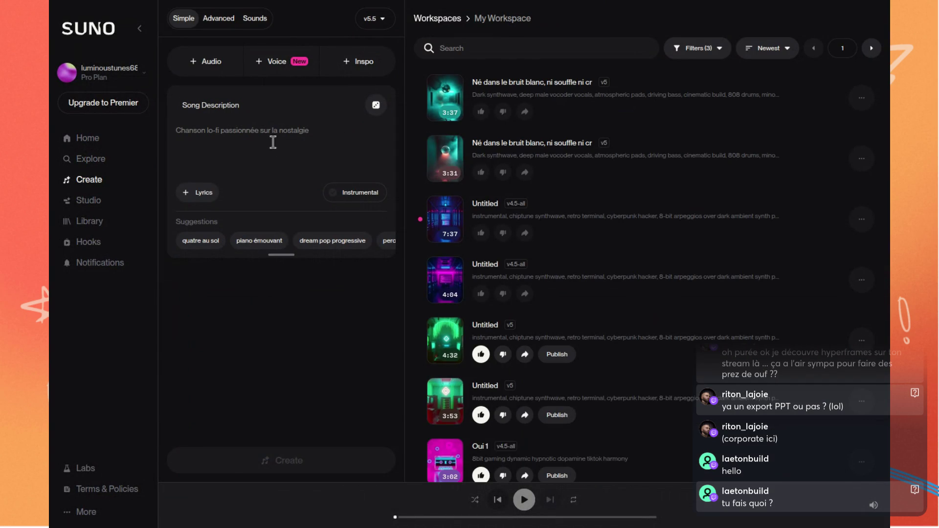
left_click_drag(405, 90, 608, 74)
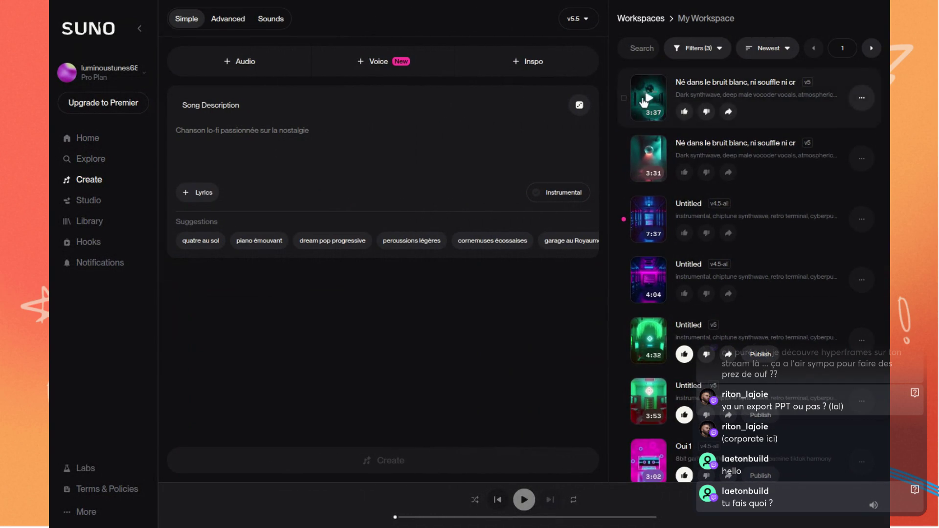
scroll(686, 123, "down", 4)
scroll(685, 122, "down", 5)
scroll(687, 119, "down", 4)
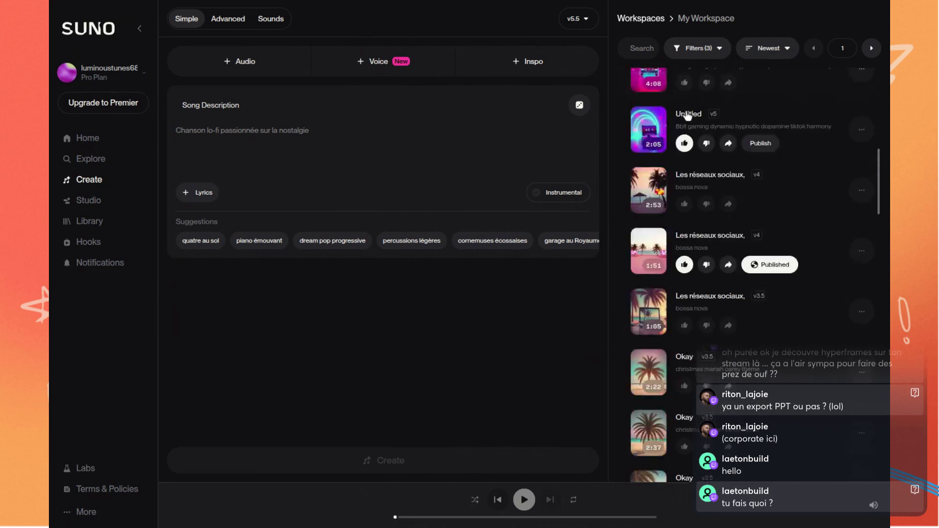
Switch the song list to the NoCodeFrance Music workspace and click into the song description.
scroll(687, 116, "down", 4)
scroll(687, 116, "down", 2)
scroll(688, 116, "down", 4)
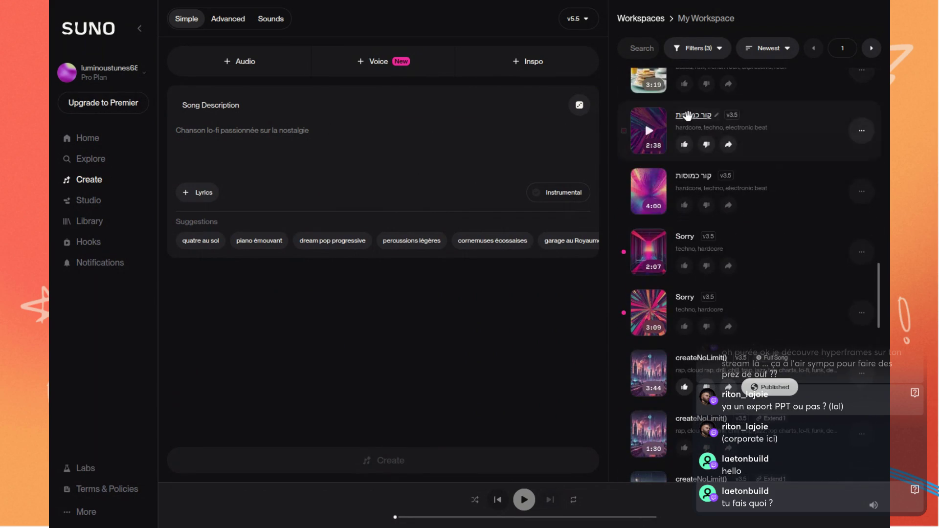
scroll(688, 116, "up", 3)
scroll(687, 115, "up", 3)
scroll(687, 115, "up", 3)
scroll(688, 116, "up", 3)
scroll(687, 115, "up", 3)
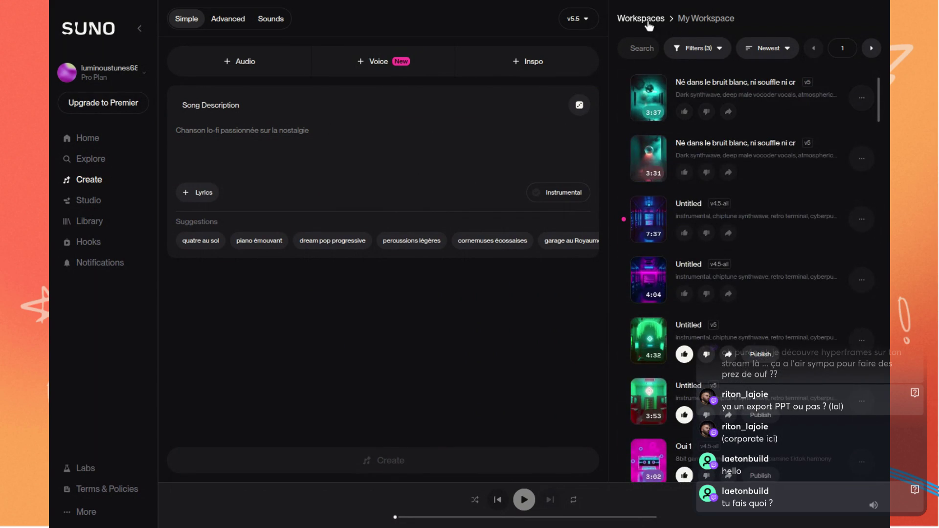
left_click(649, 20)
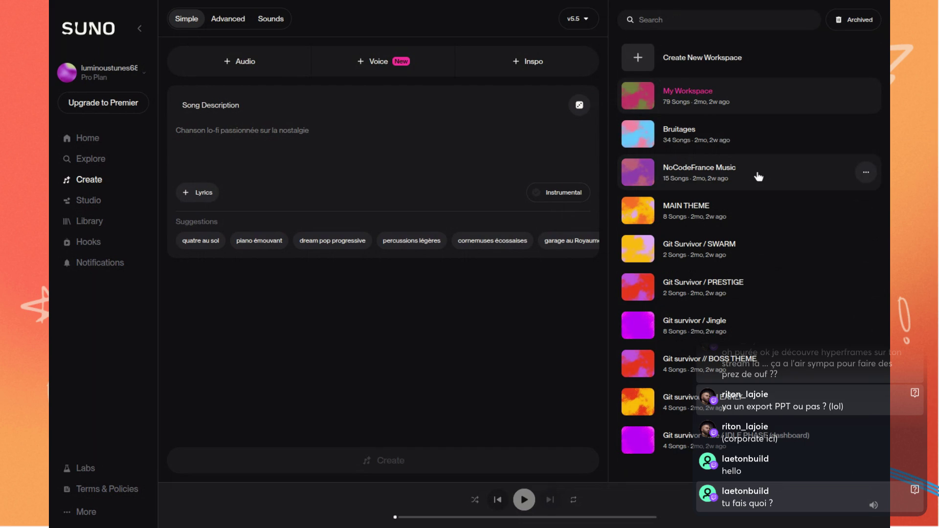
left_click(735, 185)
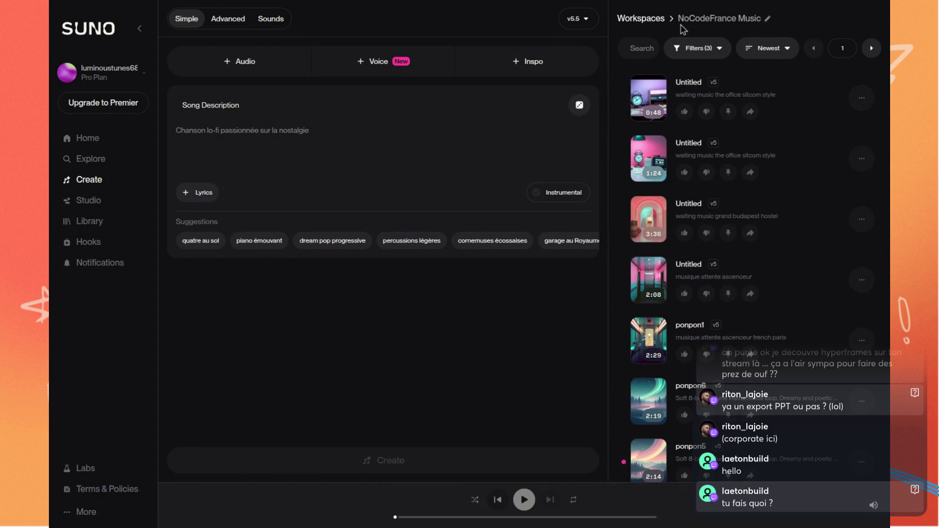
left_click(276, 139)
Turn on Instrumental and set the description to the 'neurofunk drum and bass' suggestion.
left_click(539, 200)
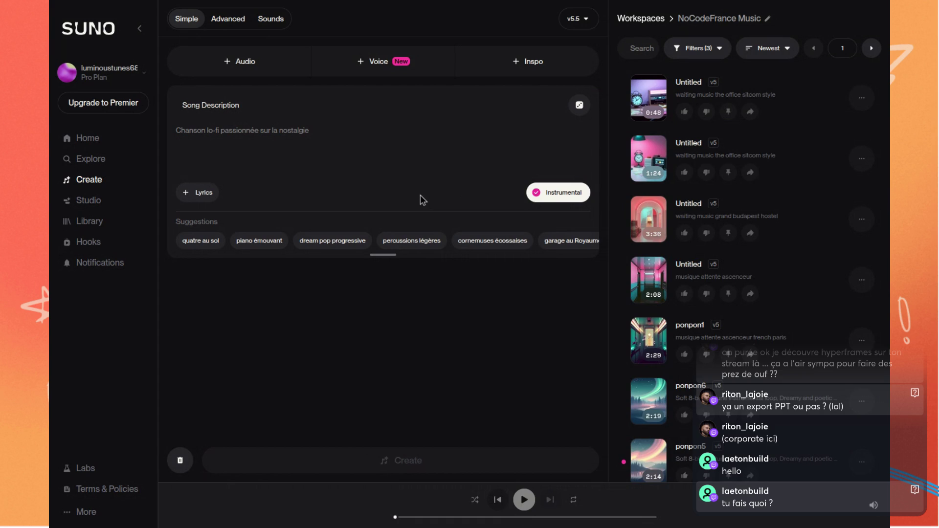
scroll(353, 241, "right", 5)
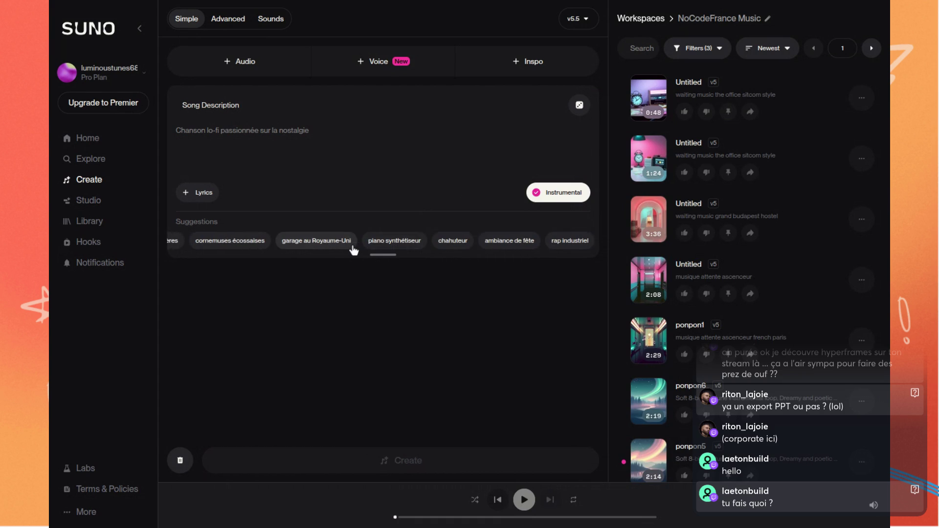
scroll(323, 244, "right", 3)
scroll(313, 245, "right", 1)
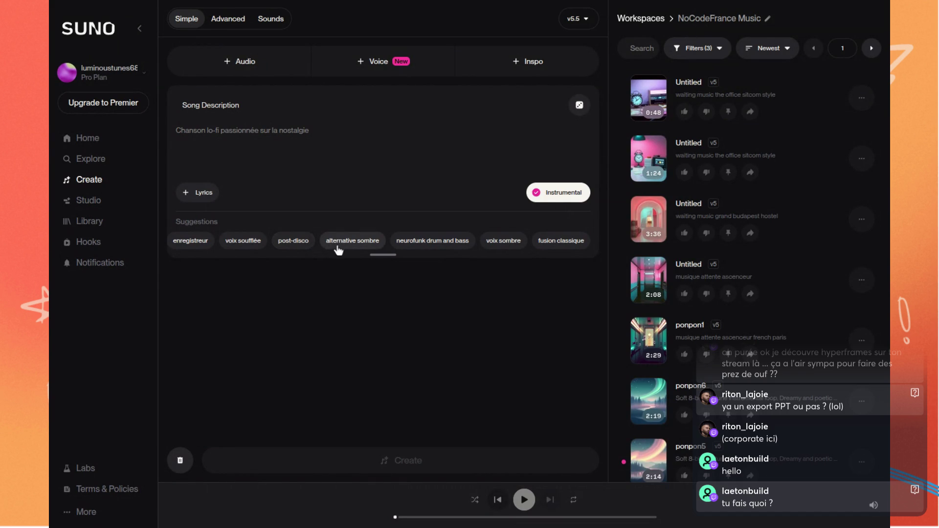
left_click(424, 244)
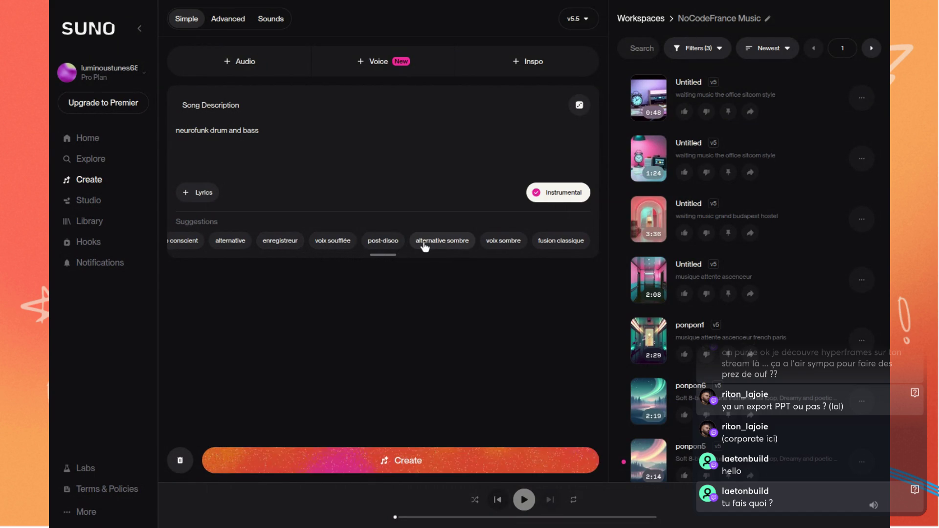
left_click(278, 135)
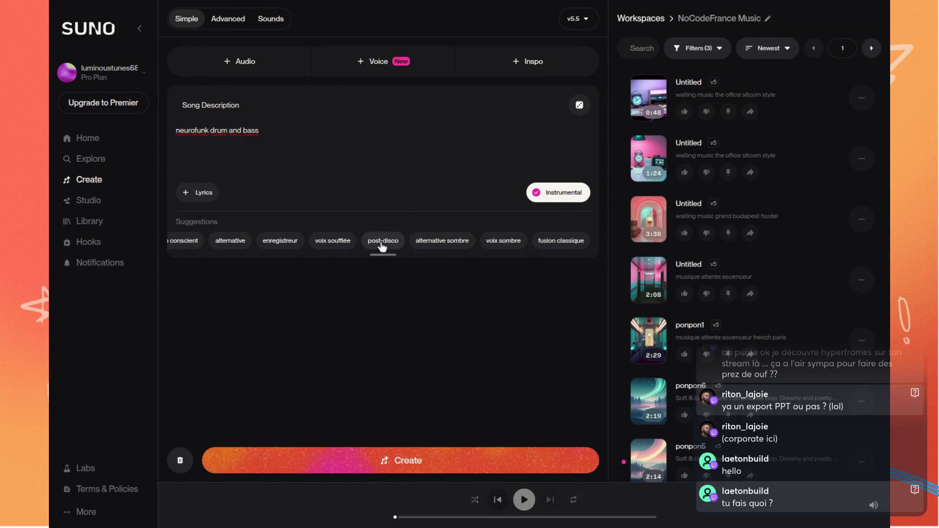
scroll(394, 242, "left", 5)
scroll(428, 245, "left", 2)
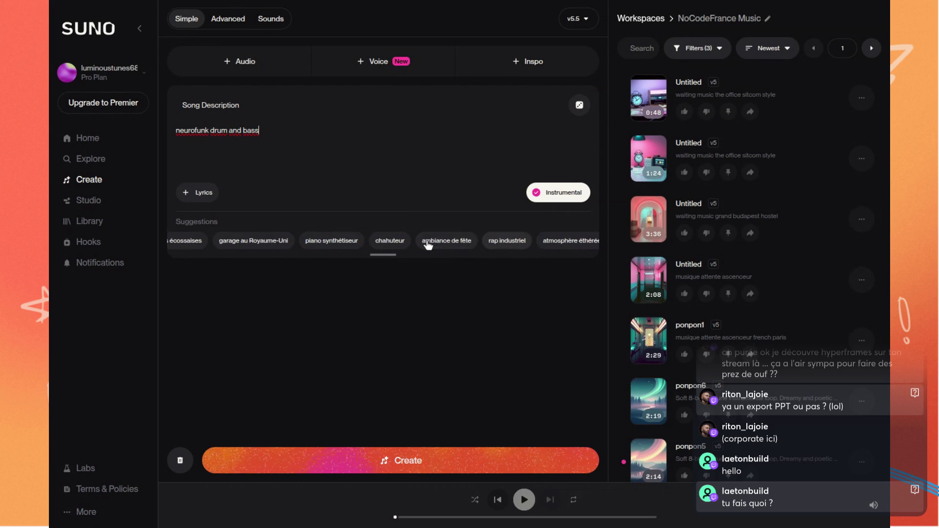
scroll(428, 244, "left", 2)
scroll(428, 244, "left", 2)
scroll(428, 245, "left", 2)
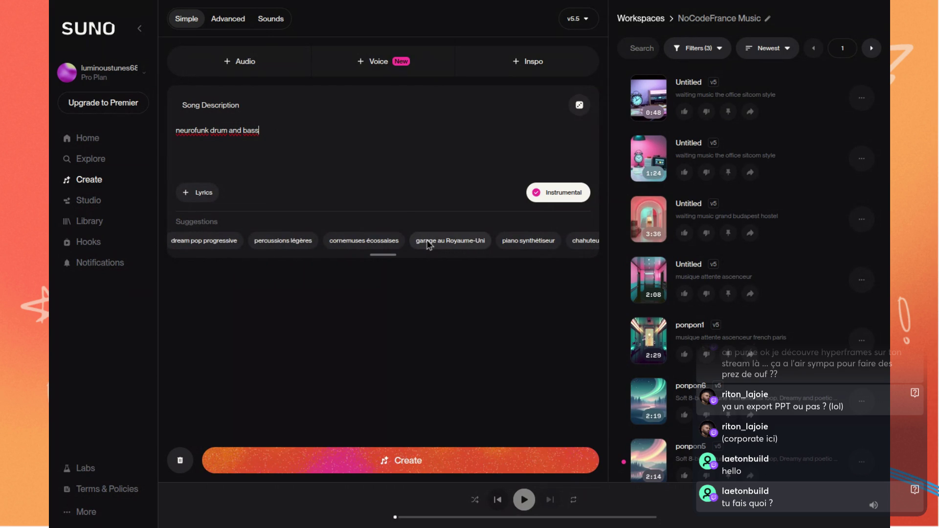
scroll(392, 244, "left", 2)
scroll(387, 244, "left", 2)
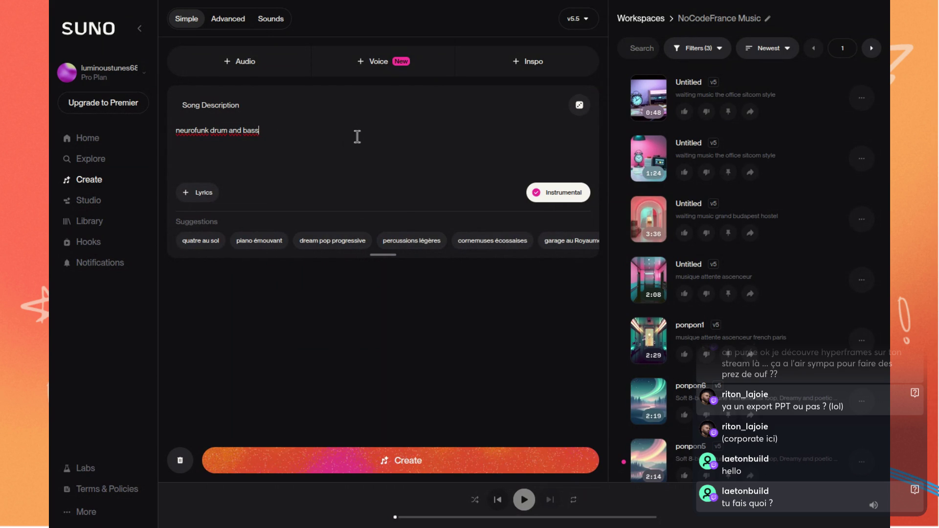
Append ', introduction video' to the description, then erase it to start over.
type(", i")
type("ntr")
type("oduction video")
key("BackSpace")
key("BackSpace")
key("BackSpace")
key("BackSpace")
key("BackSpace")
key("BackSpace")
key("BackSpace")
key("BackSpace")
key("BackSpace")
key("BackSpace")
key("BackSpace")
key("BackSpace")
key("BackSpace")
key("BackSpace")
key("BackSpace")
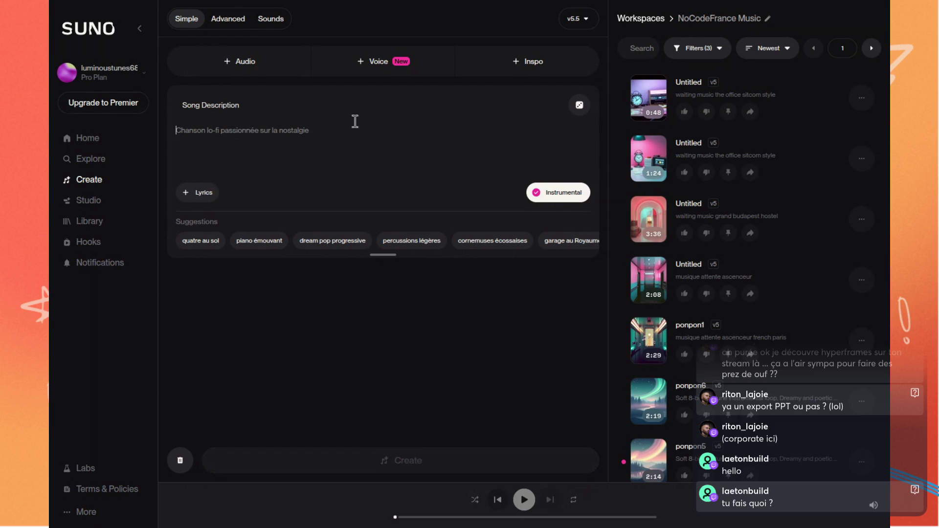
scroll(467, 242, "right", 2)
scroll(467, 242, "right", 2)
scroll(468, 242, "right", 2)
scroll(468, 242, "right", 3)
scroll(446, 245, "right", 2)
scroll(315, 258, "left", 1)
scroll(314, 254, "left", 1)
scroll(314, 246, "left", 1)
scroll(317, 249, "left", 2)
scroll(317, 249, "left", 1)
scroll(316, 249, "left", 2)
scroll(317, 249, "left", 2)
scroll(317, 249, "left", 1)
Generate songs from 'neurofunk drum and bass, streaming introduction music, jingle, continious loop, starting creativity'.
left_click(273, 128)
type("neurofunk dru")
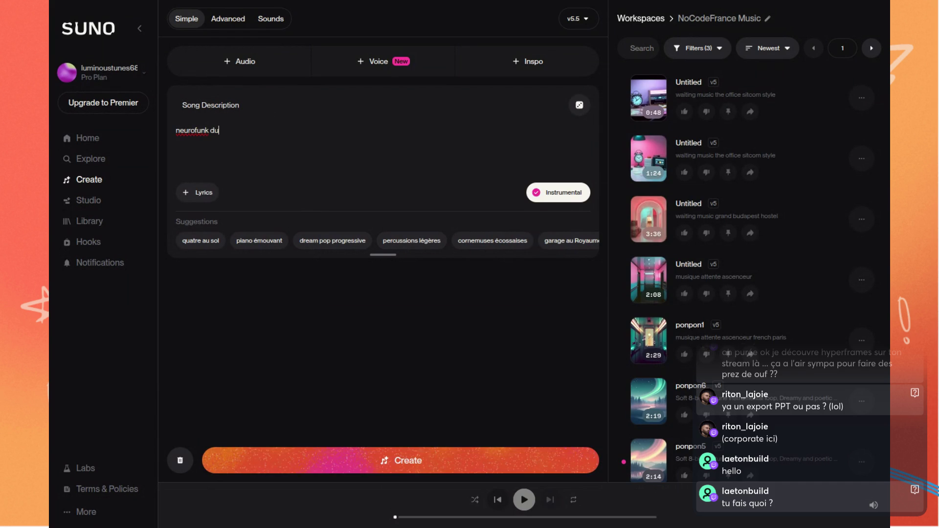
type("m and")
type(" bass, streaming introduction music, jing")
key("BackSpace")
key("BackSpace")
key("BackSpace")
type("jingle, continious ")
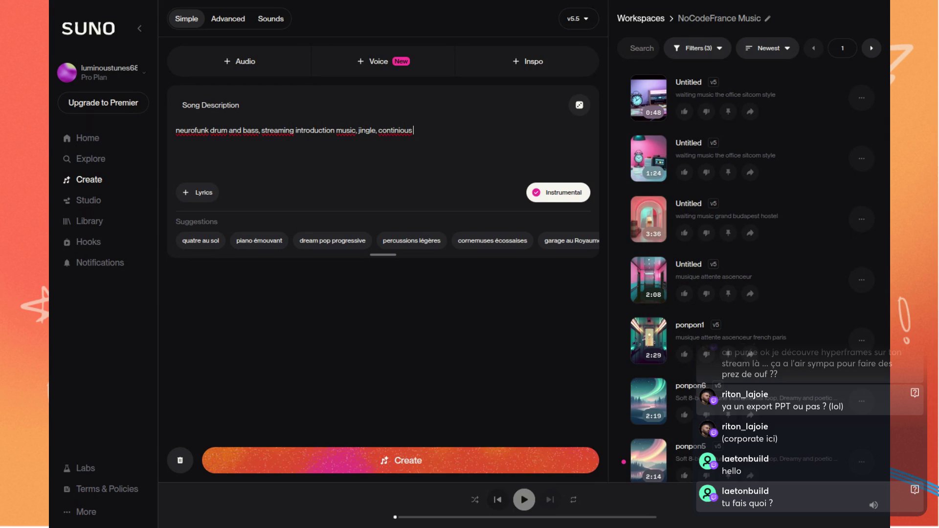
type("loop")
type(",")
type(" starting creativi")
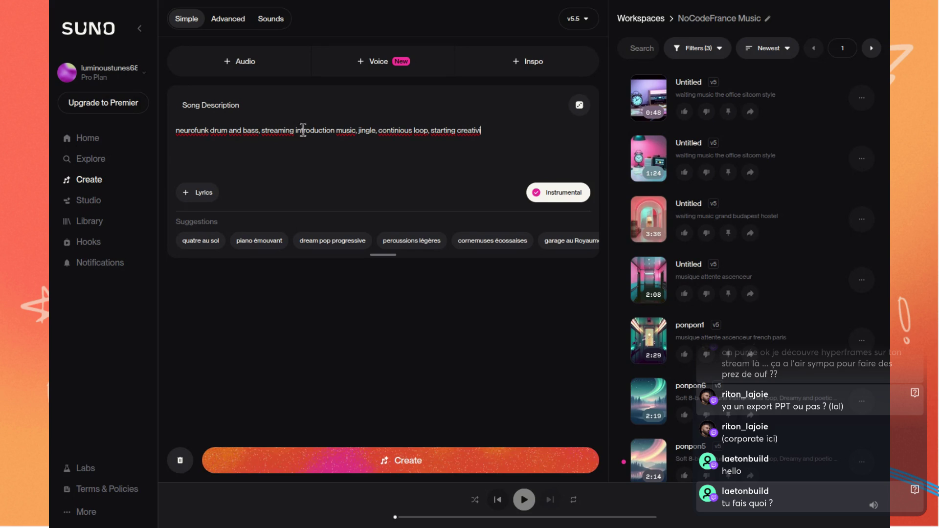
type("ty")
left_click(440, 451)
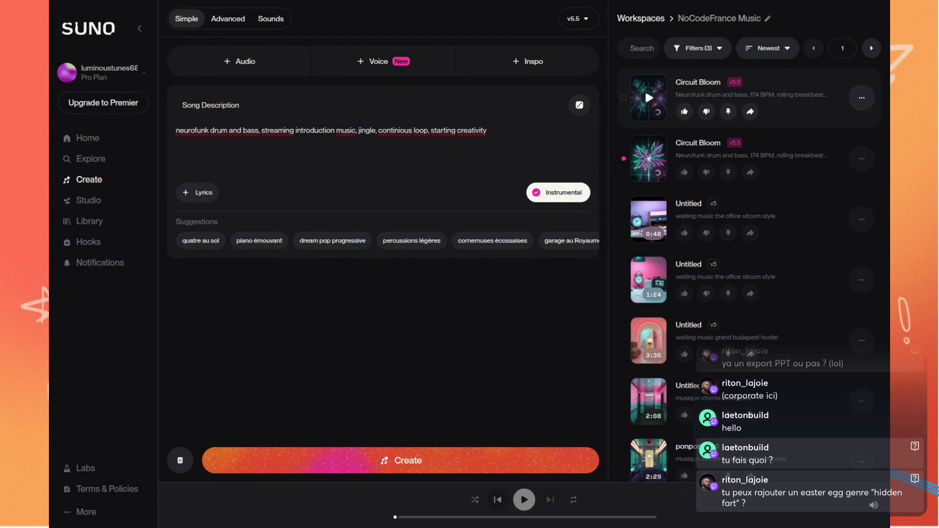
Play the 0:48 and 1:24 Untitled tracks at a lower volume, then pause.
left_click(650, 236)
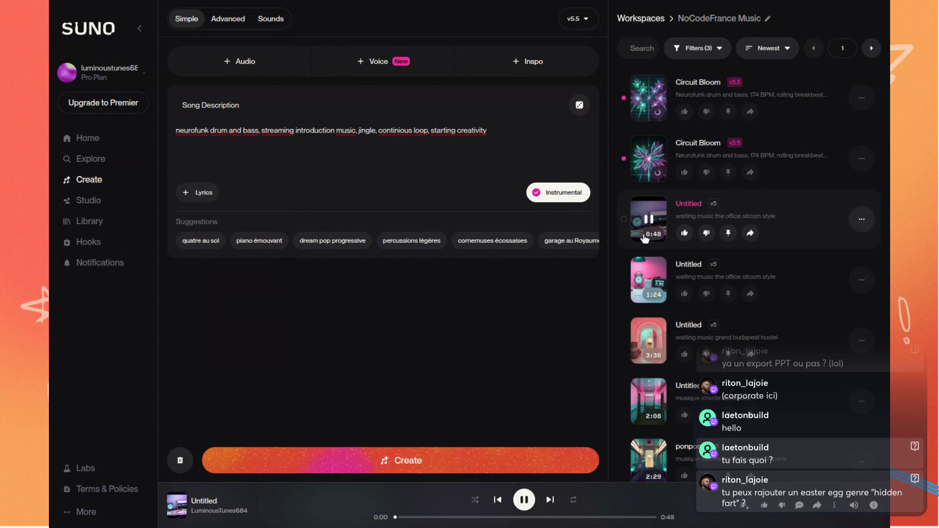
mouse_move(855, 509)
left_click_drag(855, 489, 855, 483)
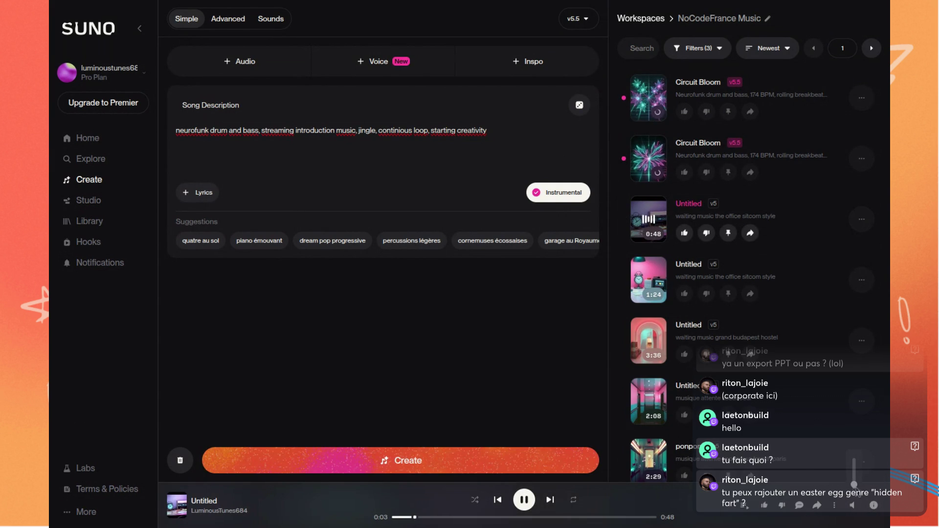
left_click(649, 280)
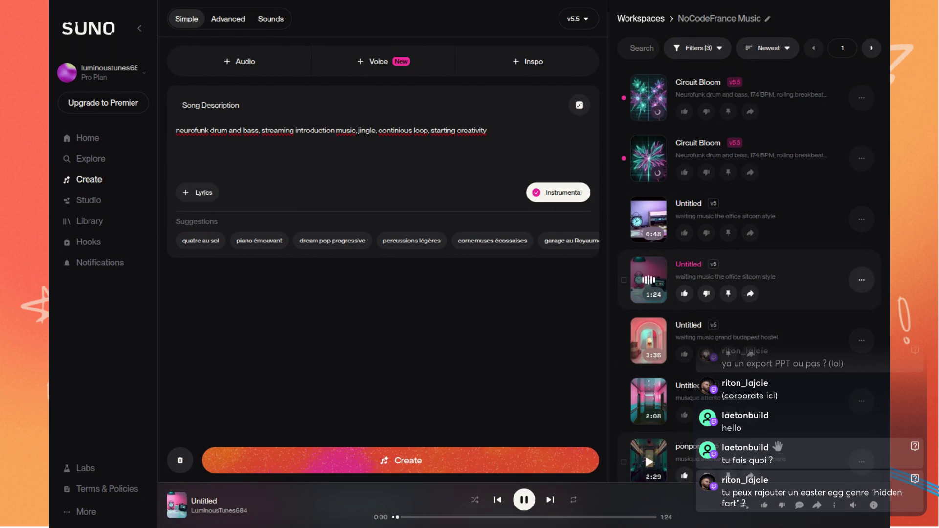
left_click(524, 500)
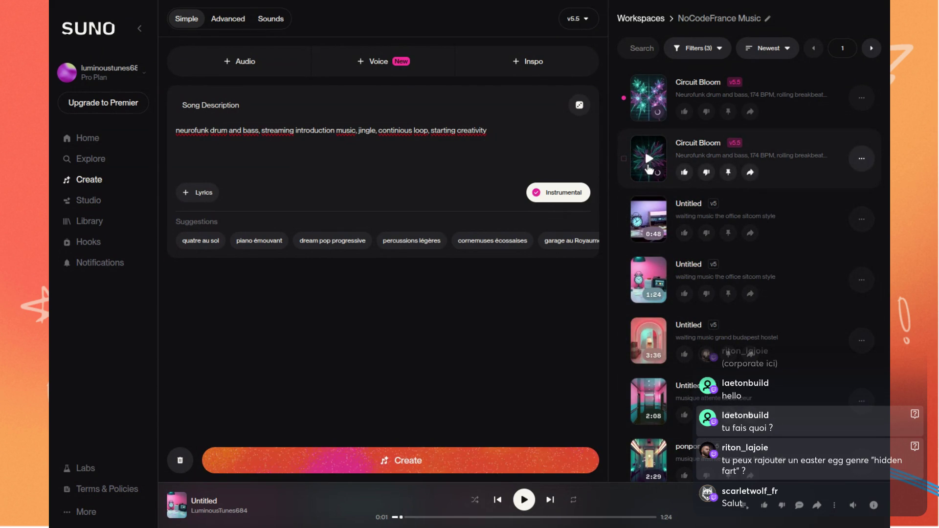
Play and pause each of the two Circuit Bloom versions.
scroll(649, 169, "down", 3)
scroll(658, 280, "up", 3)
left_click(647, 99)
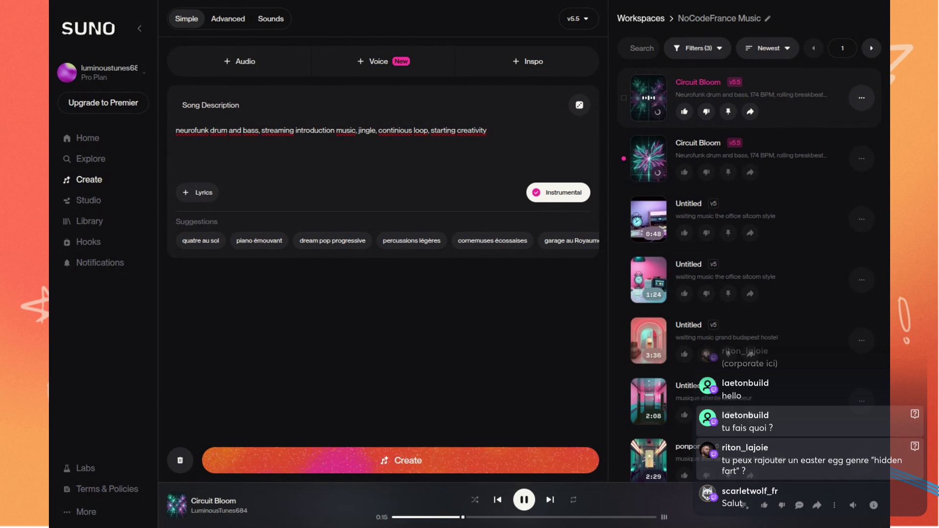
left_click(524, 499)
left_click(649, 161)
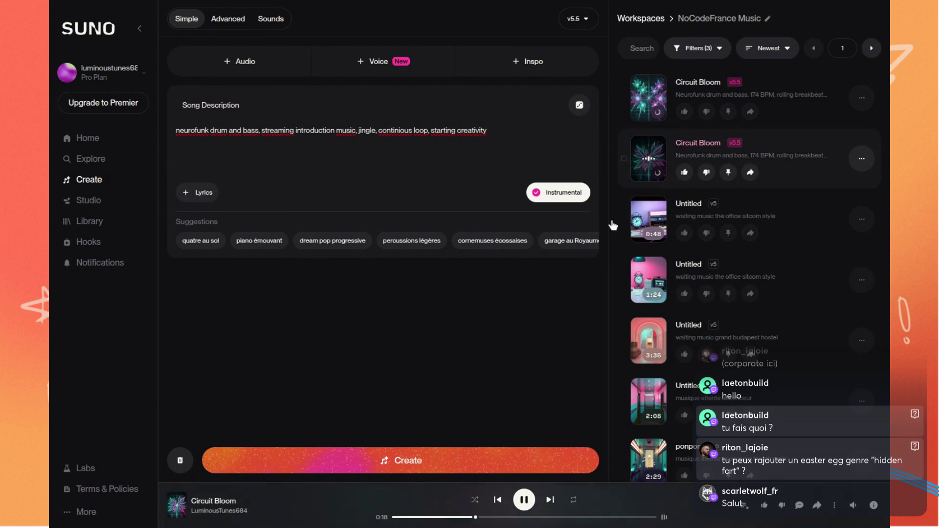
left_click(521, 509)
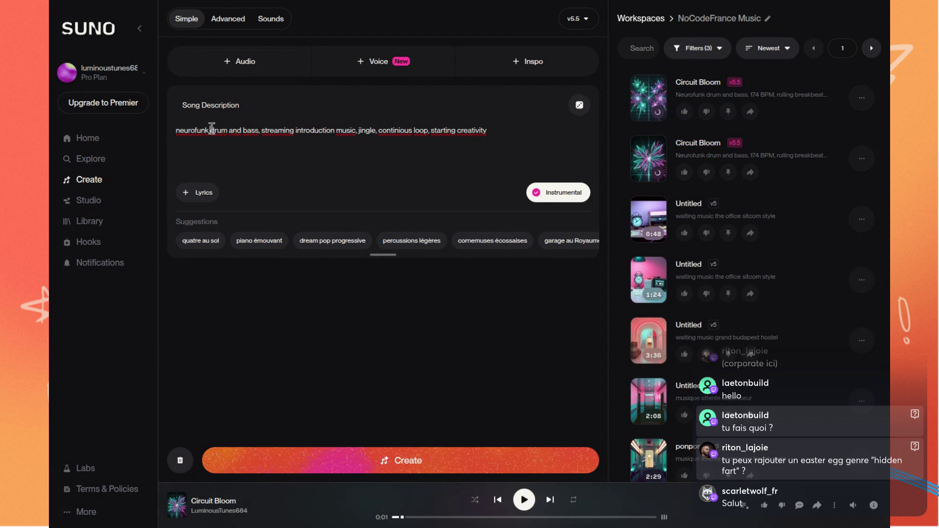
Replace 'drum and bass' with 'jazzy chillout bossa nova', generate two tracks, and play the second.
left_click_drag(210, 130, 258, 131)
type("jazzy chillout")
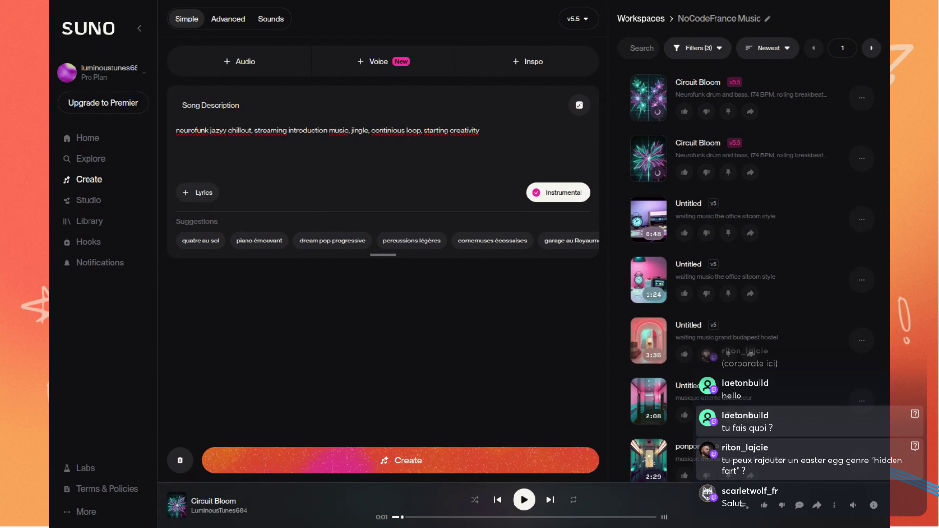
type(" bossa nov")
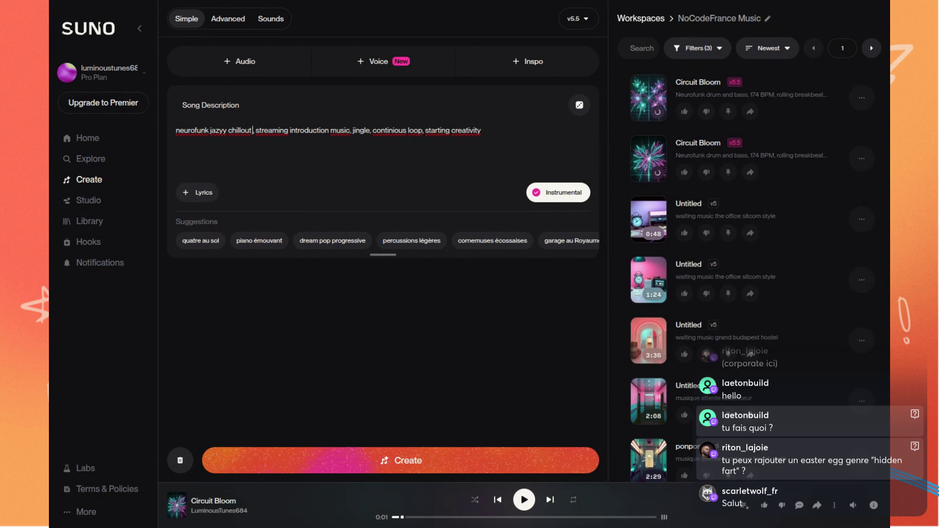
type("a")
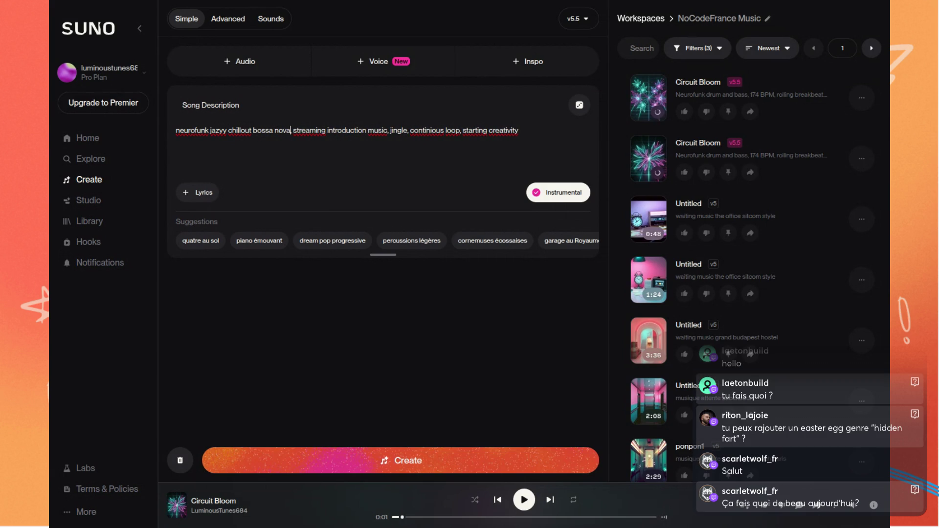
left_click(420, 458)
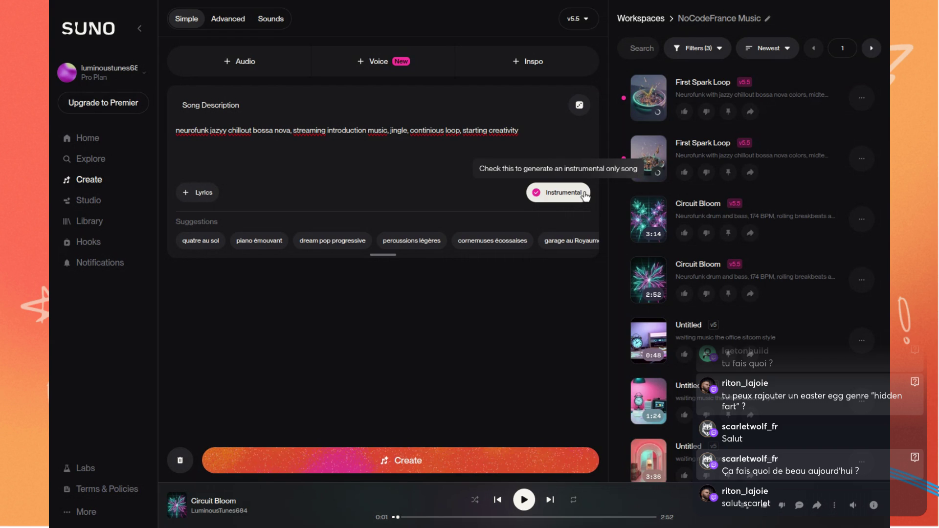
left_click(649, 158)
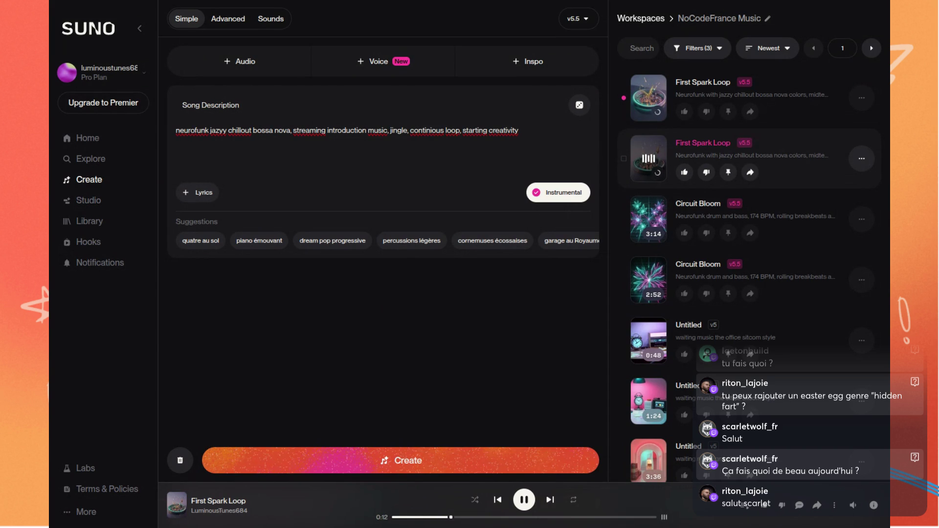
Raise the playback volume slightly and switch to playing the first First Spark Loop track.
mouse_move(854, 507)
left_click_drag(854, 485, 854, 484)
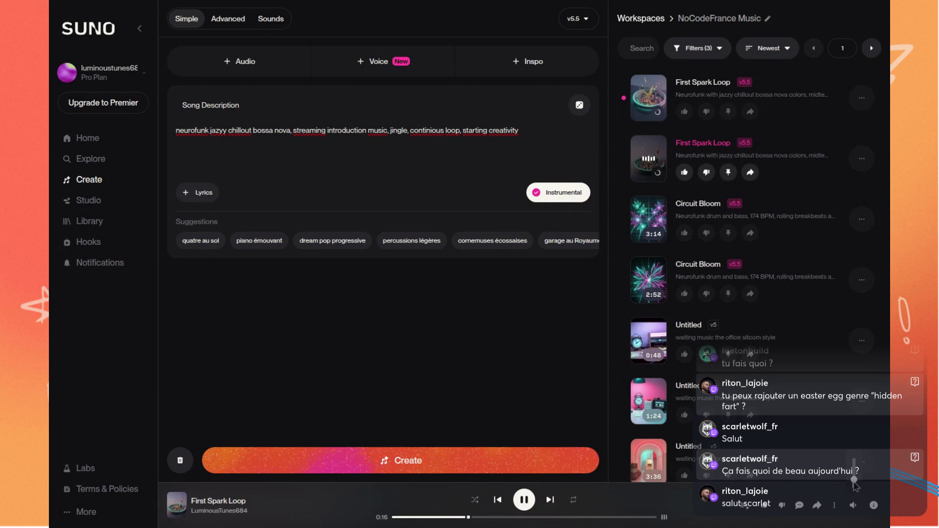
left_click(650, 97)
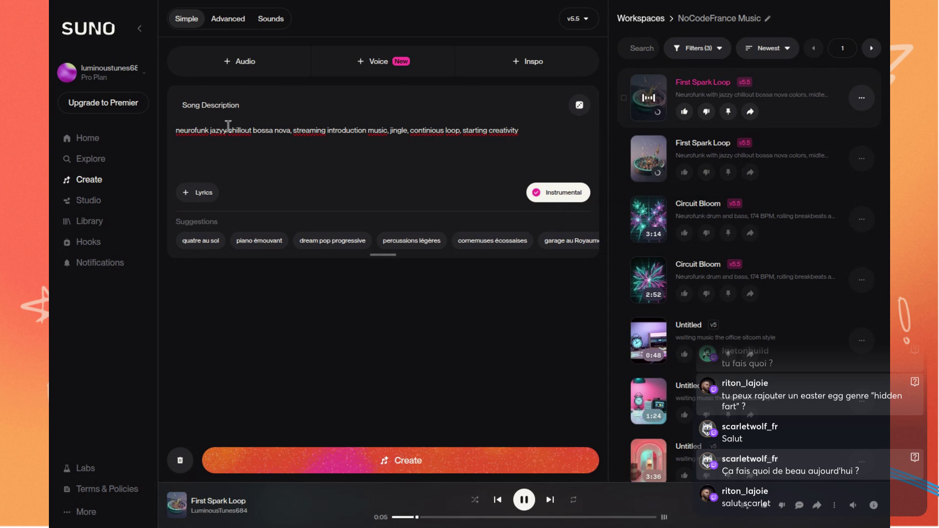
Pause playback, replace 'bossa nova' with '60s Funk', and delete 'neurofunk' from the description.
left_click(534, 509)
left_click_drag(253, 129, 290, 130)
key("BackSpace")
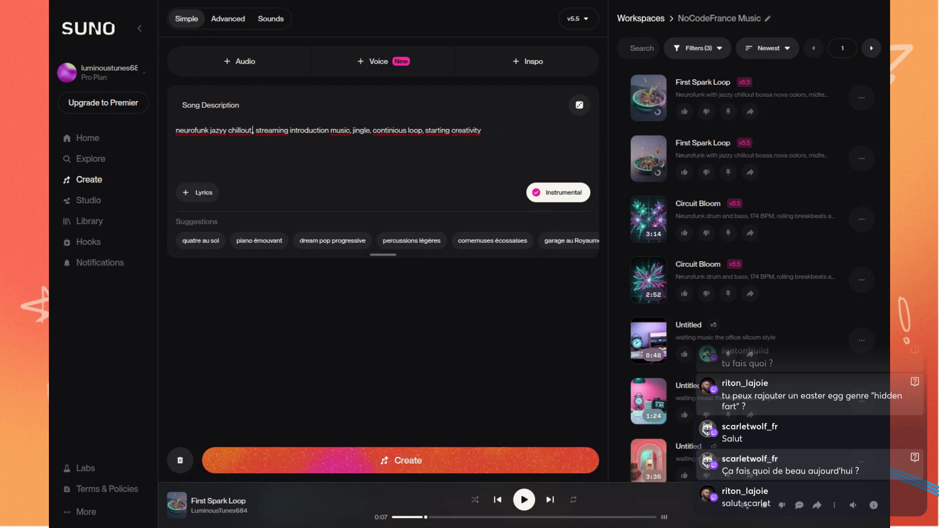
type("60s")
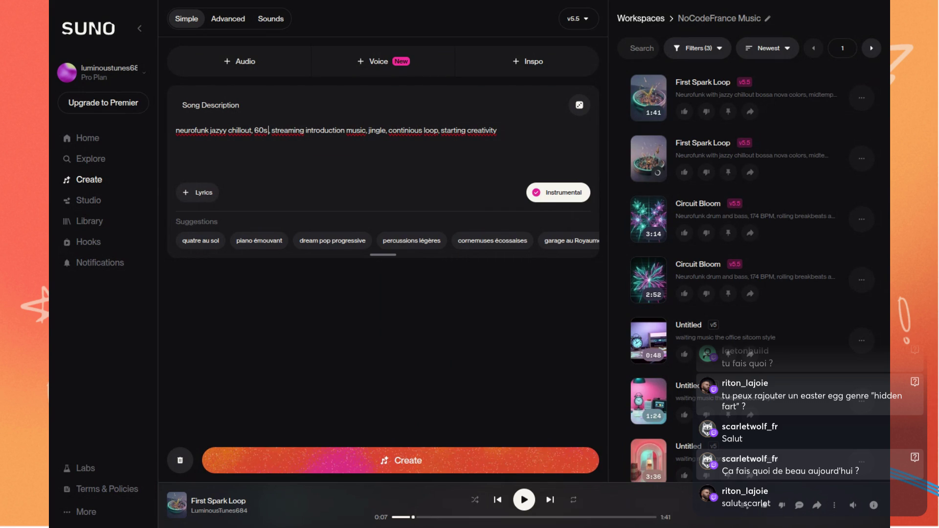
type(" Funk")
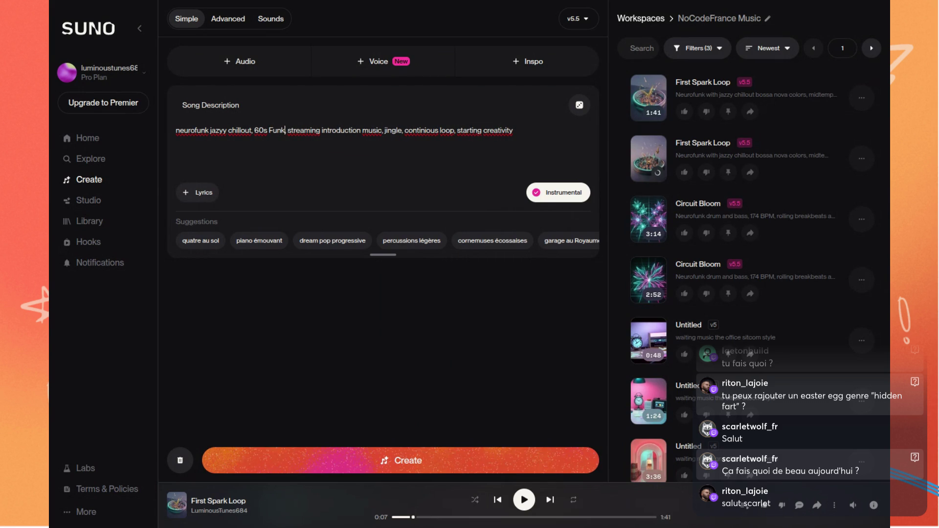
double_click(195, 126)
key("BackSpace")
key("Delete")
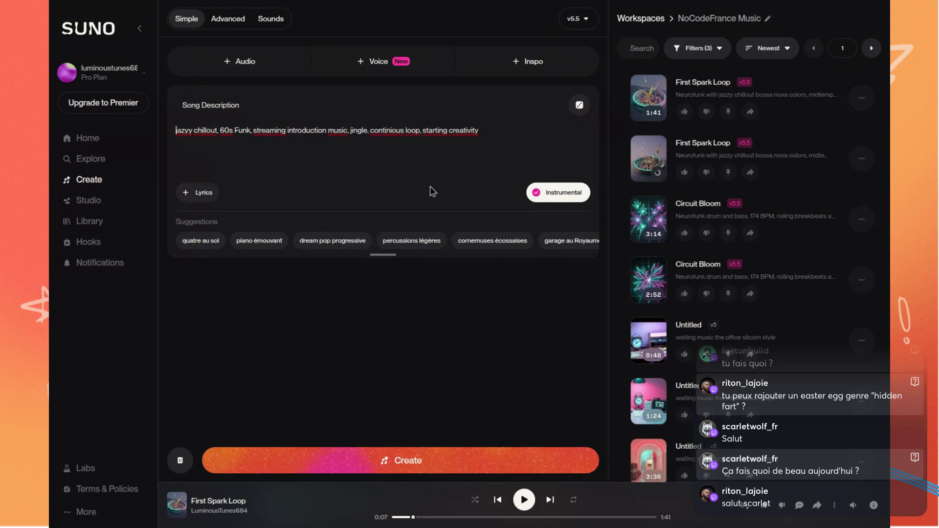
Correct 'continious' to 'continuous', generate the Open Studio Loop tracks, and play the second one.
left_click(390, 130)
key("BackSpace")
type("u")
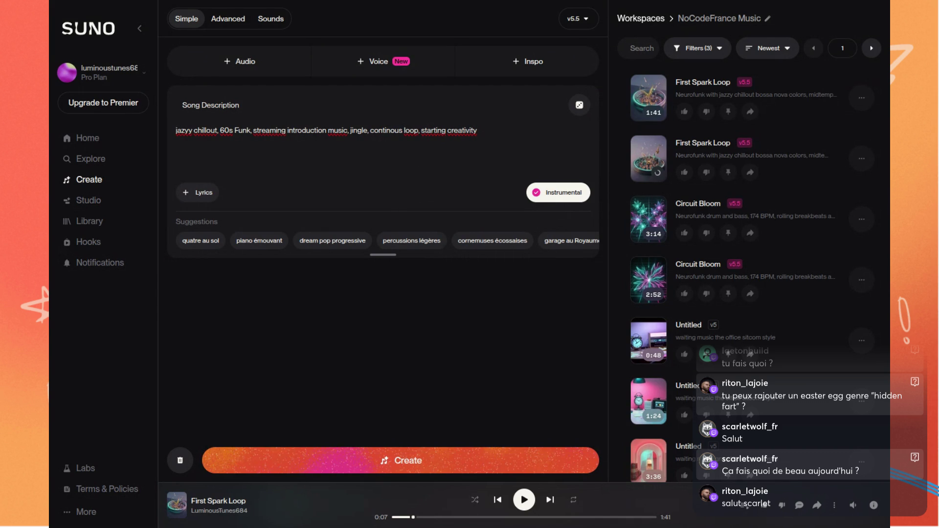
left_click(445, 461)
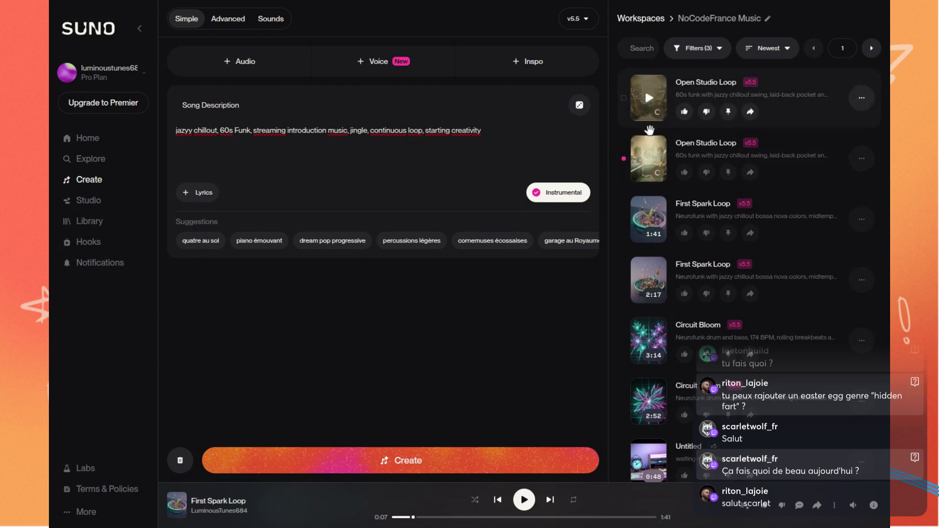
left_click(652, 160)
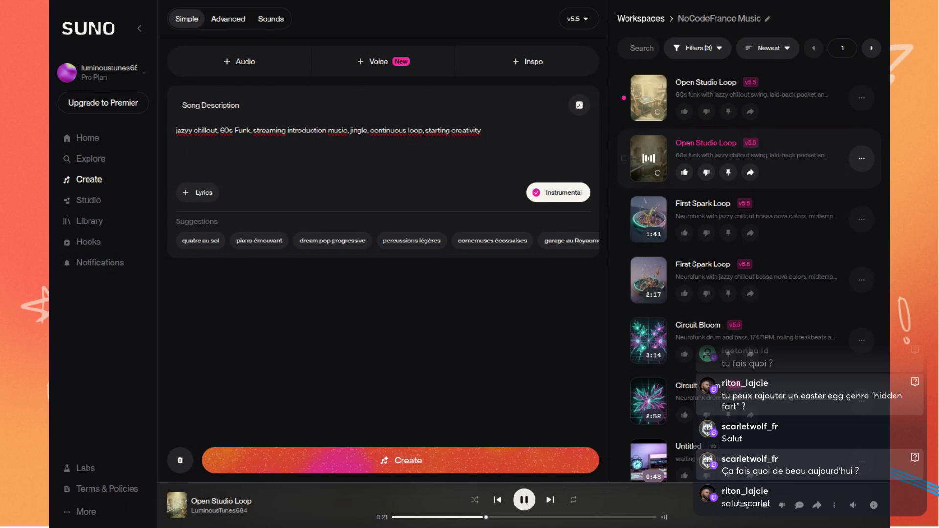
Play the first Open Studio Loop track, then pause playback.
left_click(649, 98)
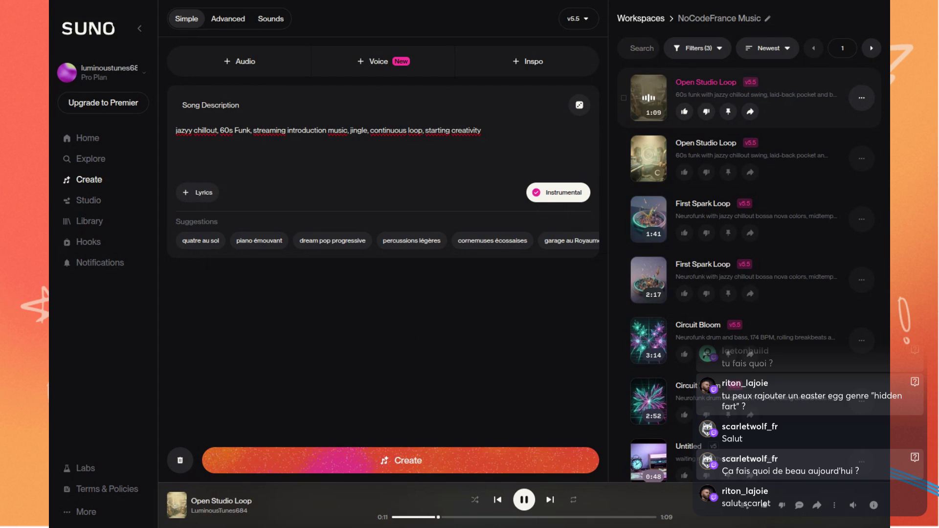
left_click(524, 499)
type(".")
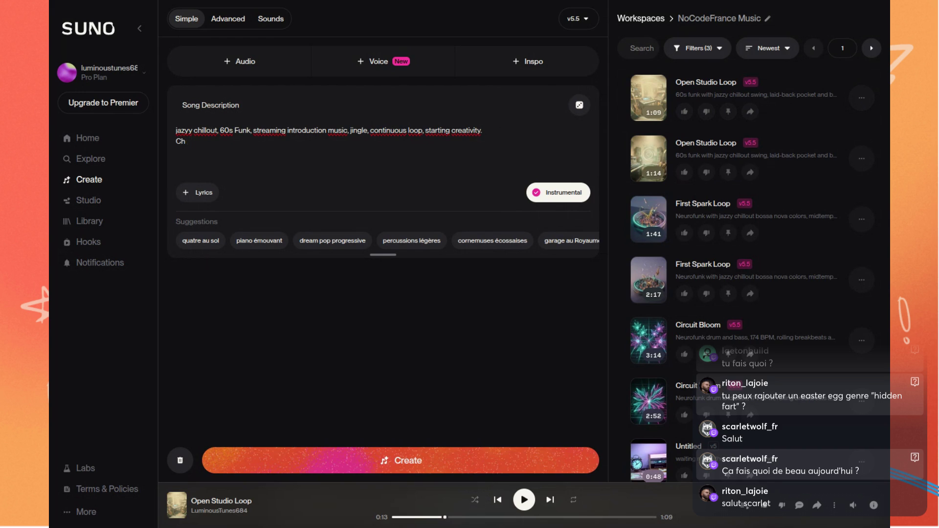
Add the line 'light ambient far way chorus', drop 'chillout', change the first word to 'jazyzy', and generate.
type("light")
type(" ambient far way whor")
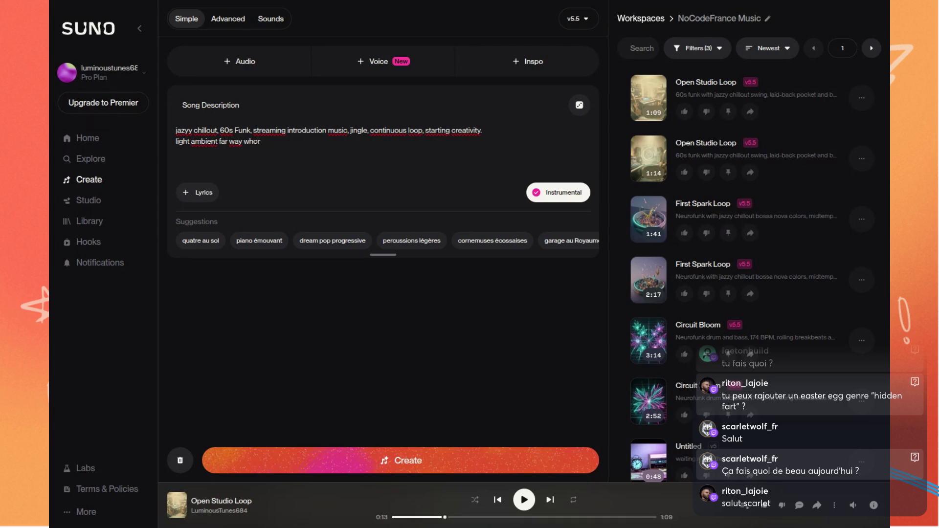
type("osr")
double_click(206, 130)
key("BackSpace")
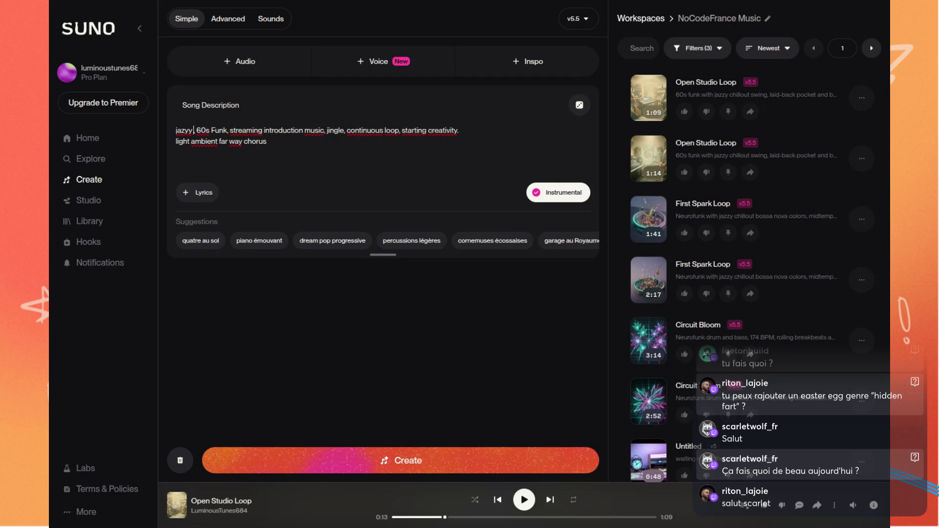
key("BackSpace")
key("Delete")
key("Delete")
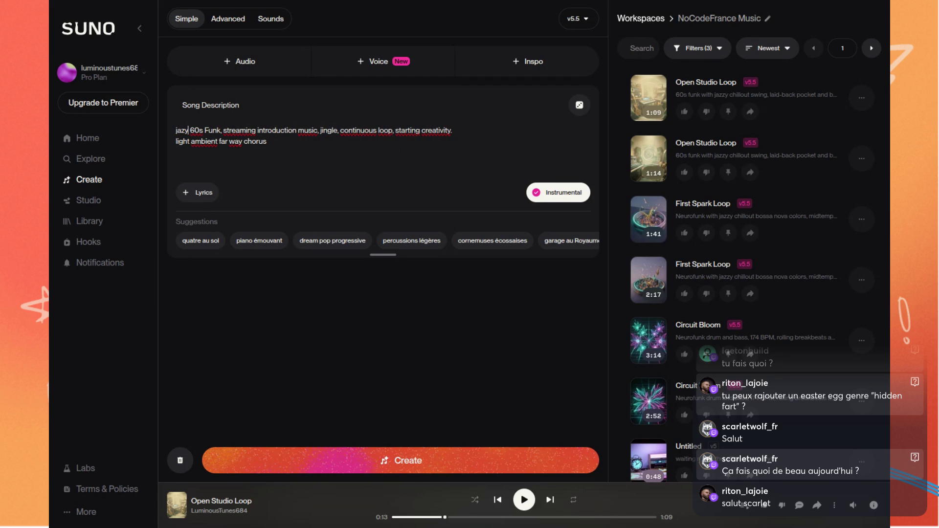
type("zy")
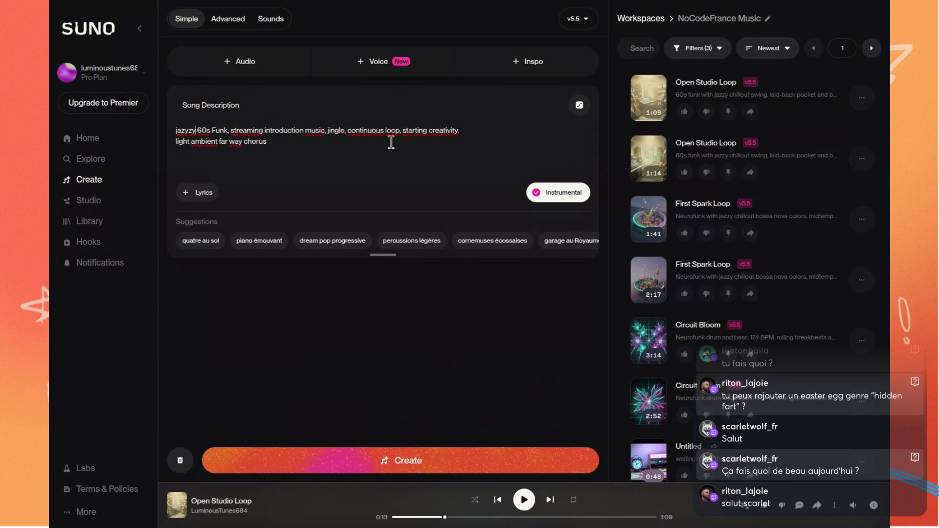
left_click(424, 459)
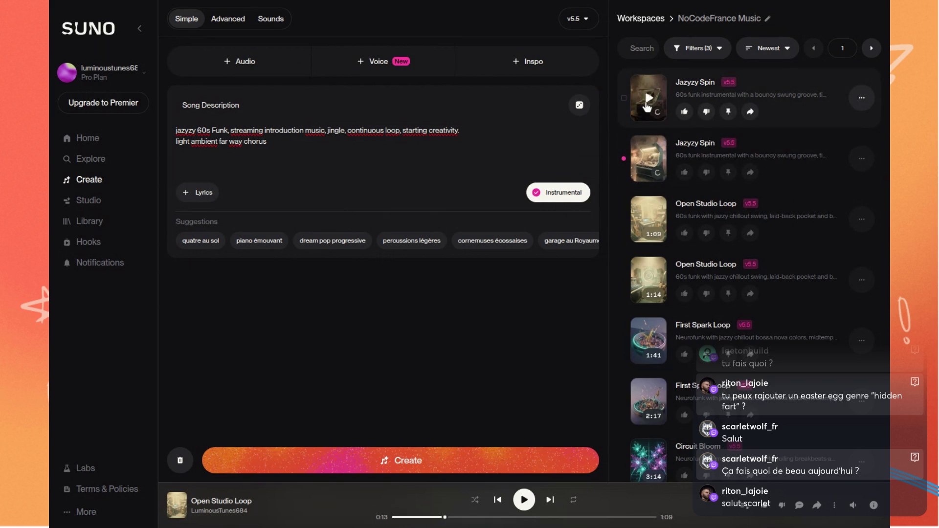
Play the first new Jazzy Spin track, then the second, then return to the first.
left_click(638, 118)
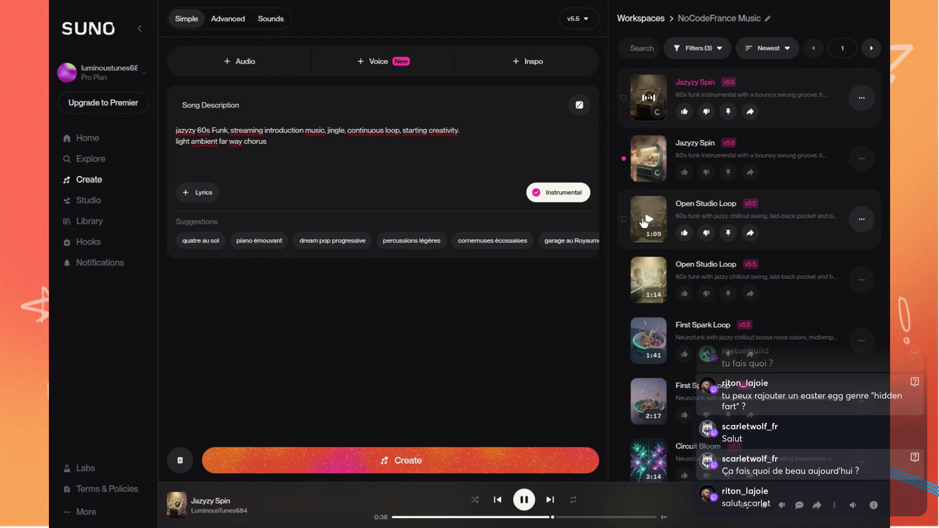
left_click(649, 158)
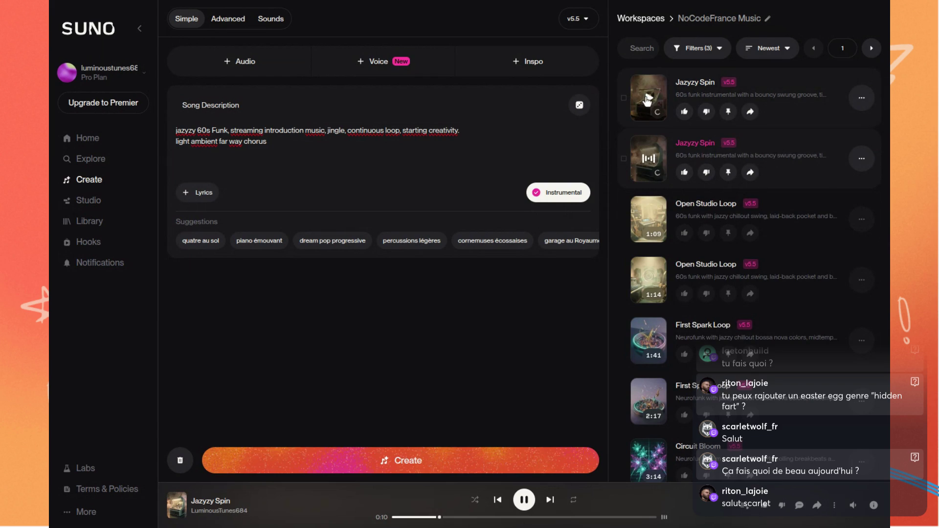
left_click(648, 99)
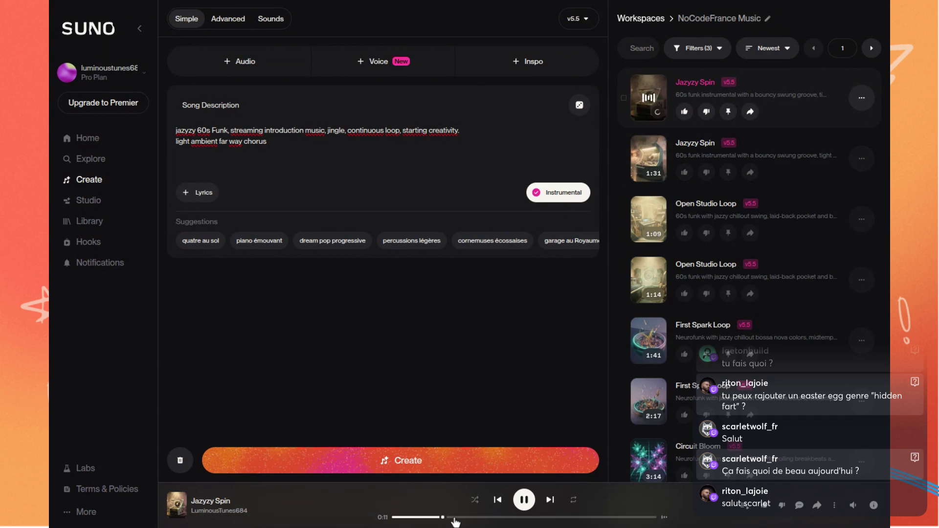
Jump ahead twice along the progress bar, pause at 0:48, and select 'ambient' in the description.
left_click(470, 518)
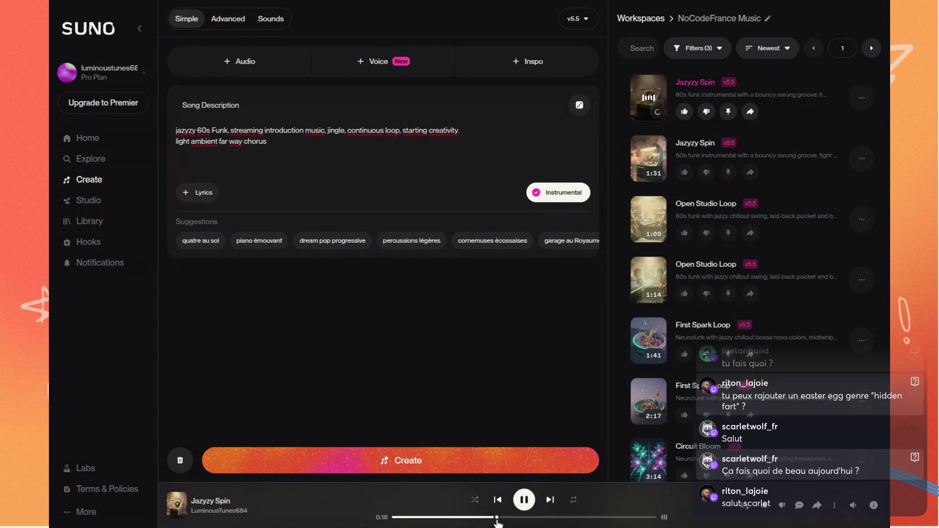
left_click(600, 518)
left_click(523, 499)
double_click(204, 141)
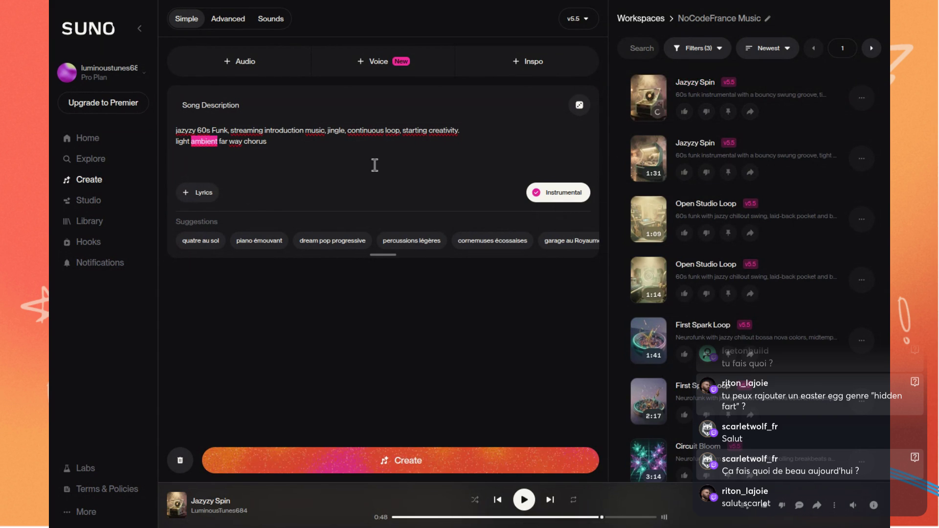
Delete 'ambient', append 'female voices' to the second line, and generate two new tracks.
key("BackSpace")
key("Delete")
left_click(289, 144)
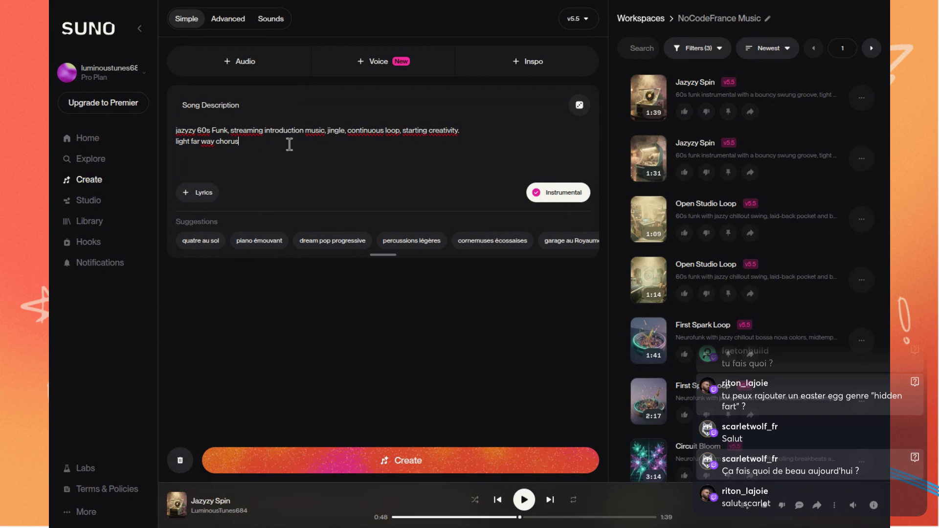
type("female")
type(" voices")
left_click(370, 456)
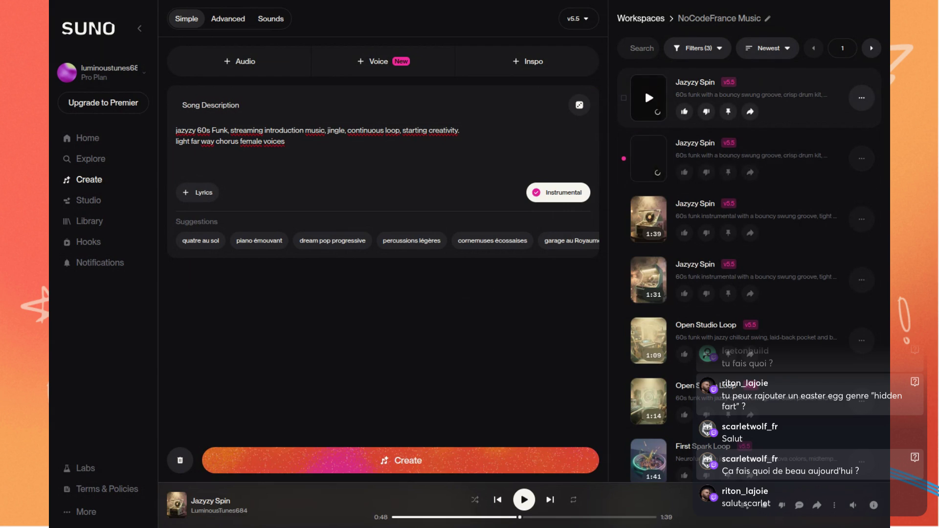
Play the newest Jazzy Spin track, then play and like the 1:08 take, pausing at 0:52.
left_click(649, 99)
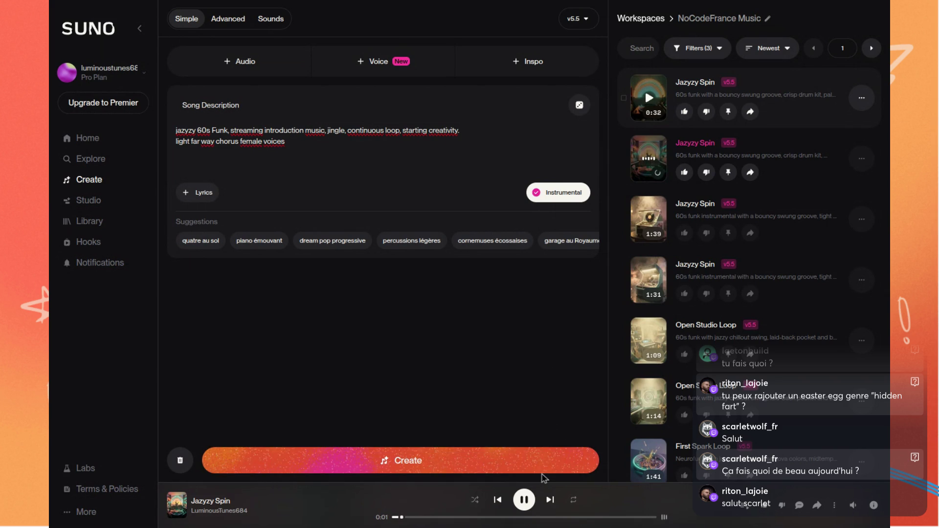
left_click(523, 500)
left_click(647, 163)
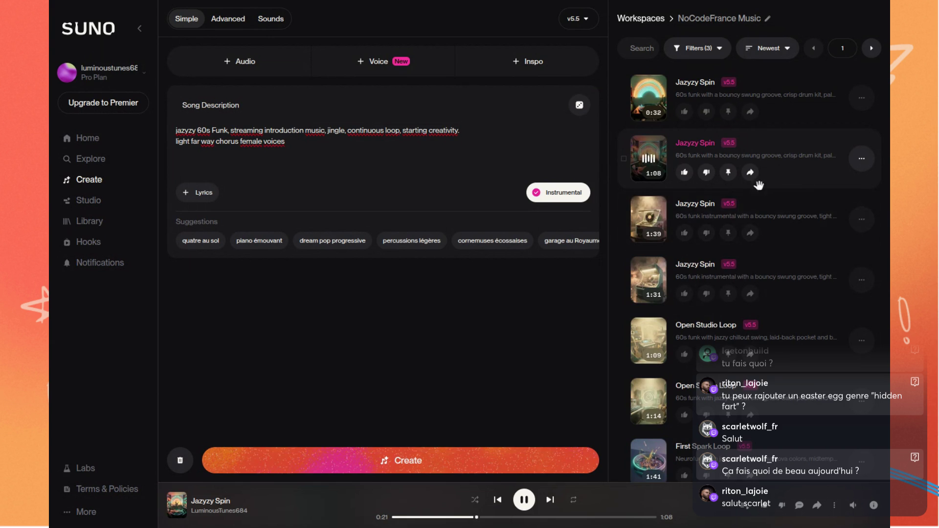
left_click(684, 172)
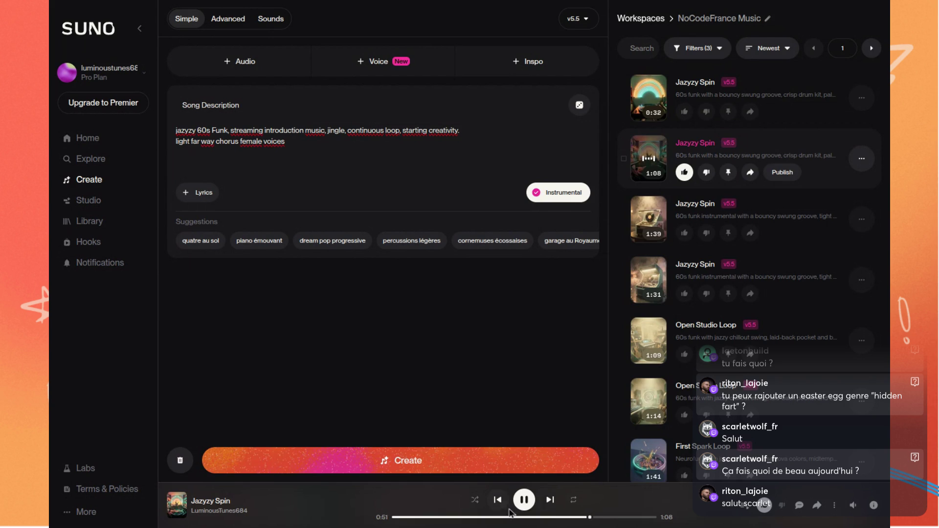
left_click(524, 499)
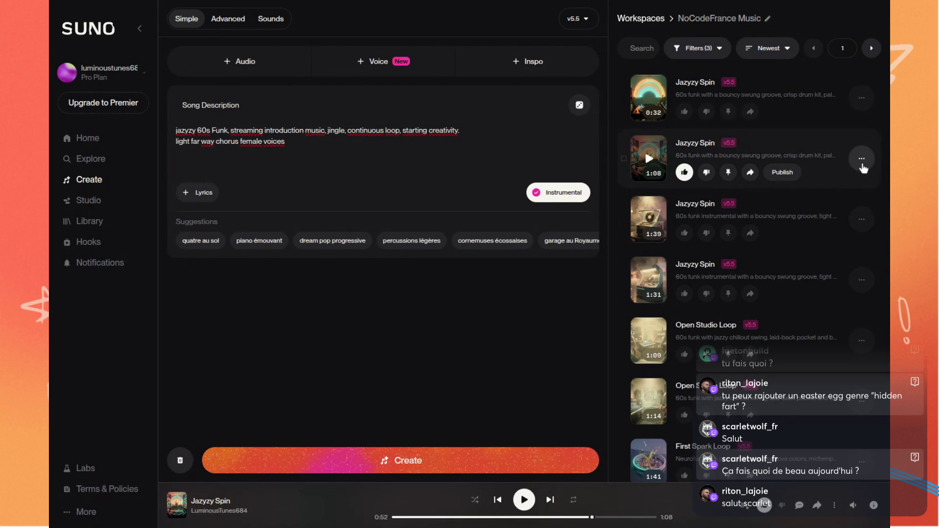
Download the 1:08 Jazzy Spin track as an MP3 audio file.
left_click(861, 158)
mouse_move(850, 276)
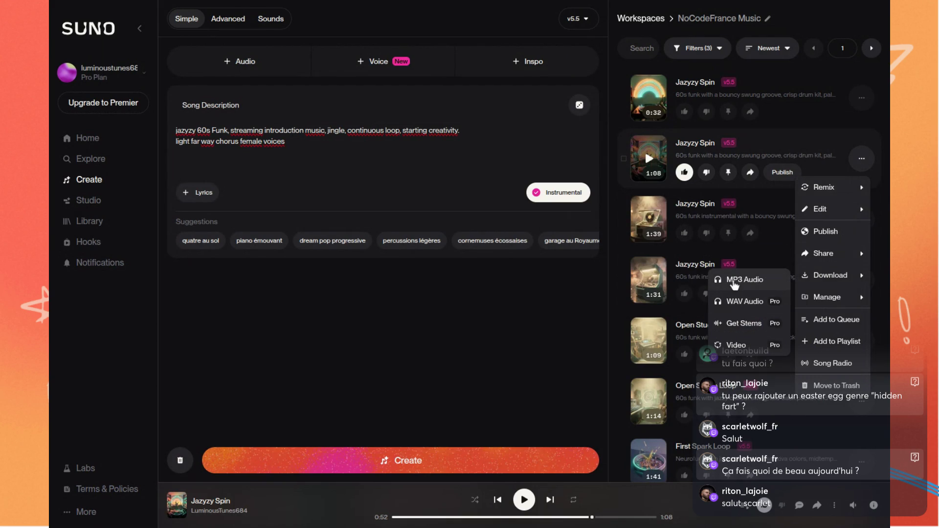
left_click(737, 281)
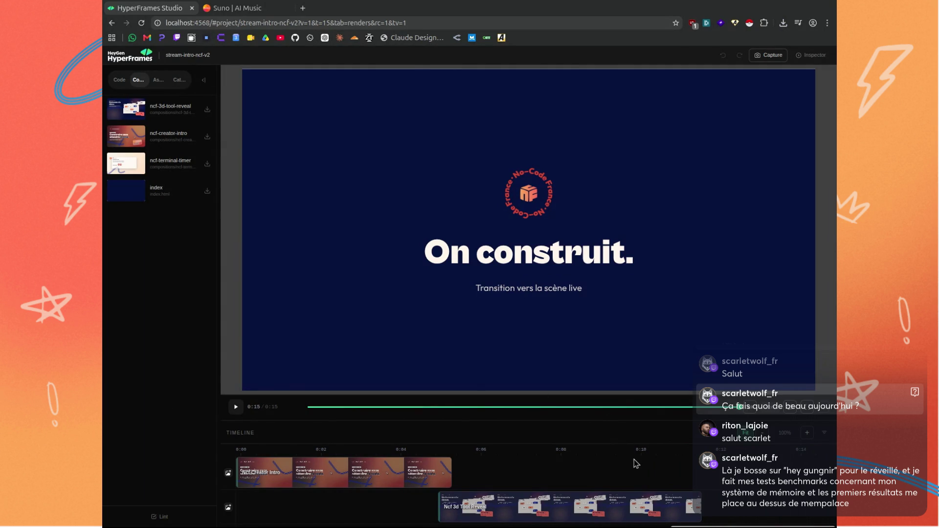
Scrub from the No-Code France opening through the wave scene back to the 'Du besoin à la démo' stream board.
left_click(636, 459)
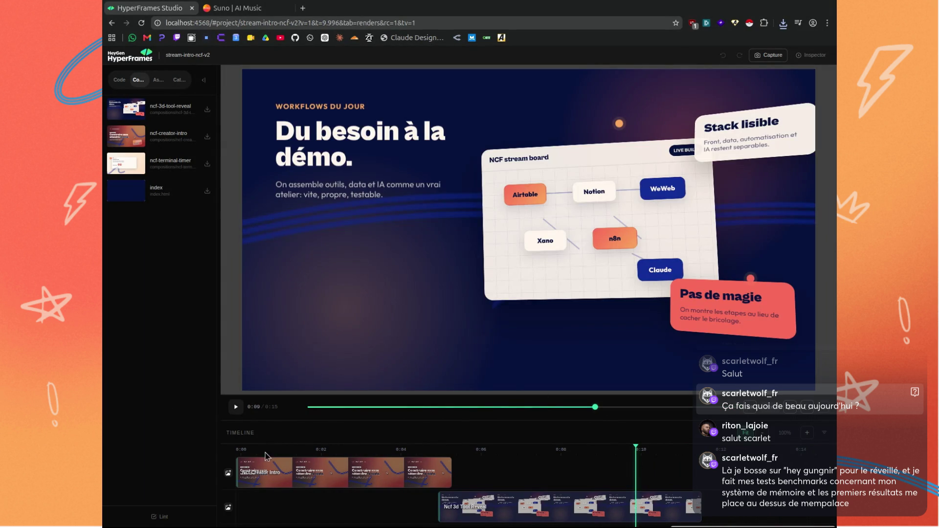
mouse_move(262, 448)
left_mouse_down()
mouse_move(663, 444)
mouse_move(645, 453)
left_mouse_up()
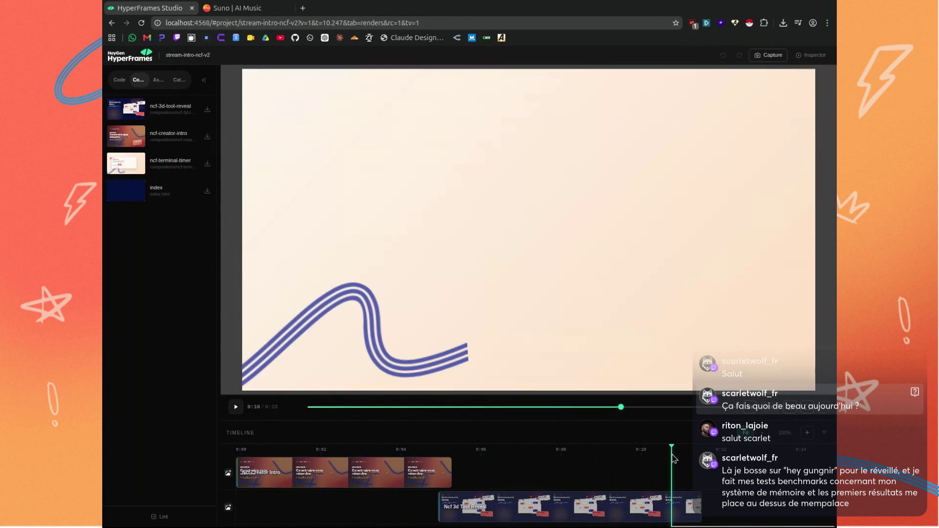
left_click_drag(646, 452, 673, 452)
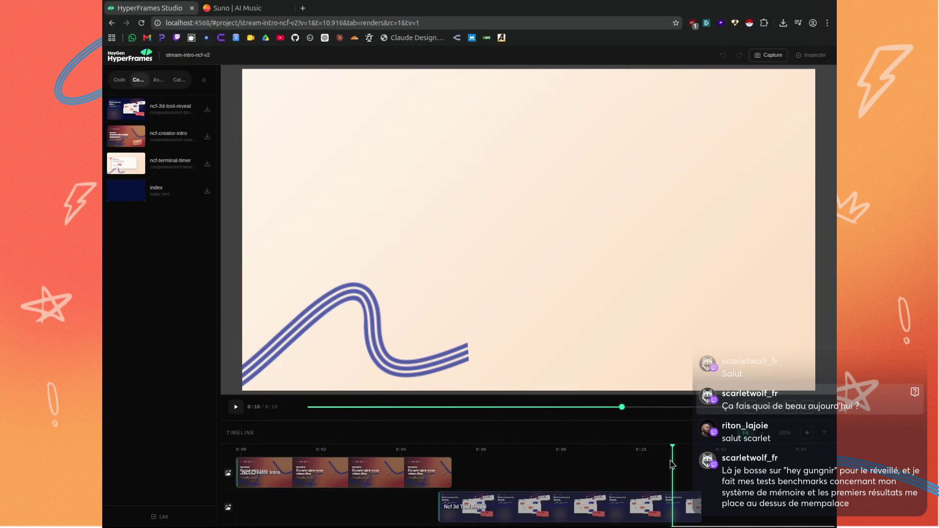
left_click_drag(673, 447, 548, 449)
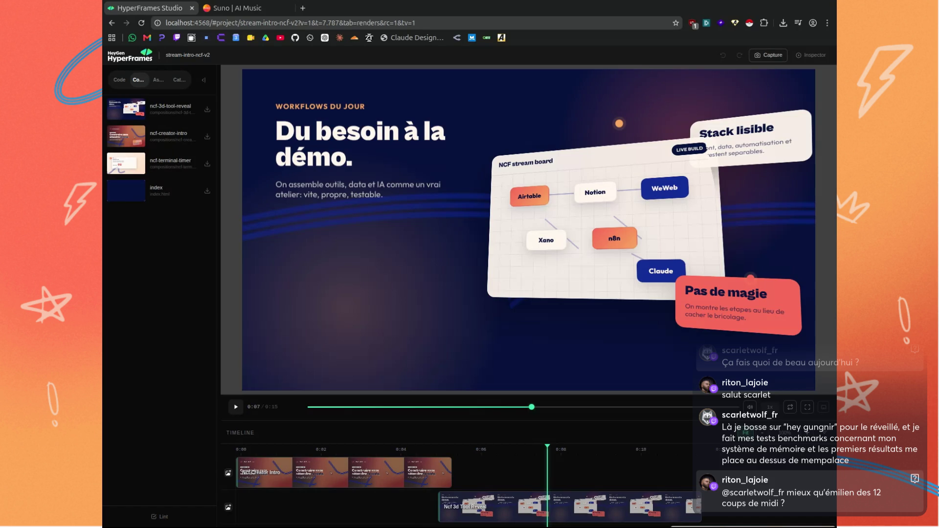
mouse_move(549, 459)
left_mouse_down()
mouse_move(630, 460)
mouse_move(329, 466)
mouse_move(672, 456)
mouse_move(469, 453)
left_mouse_up()
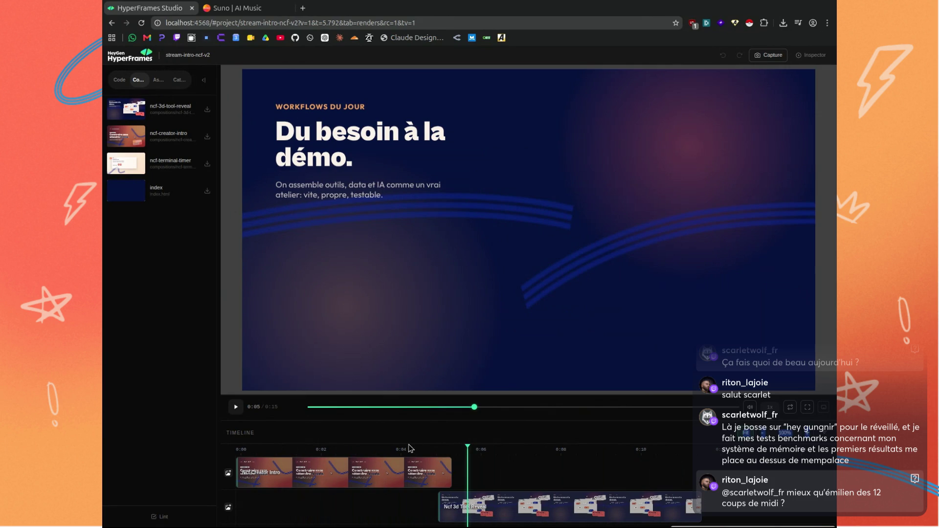
Scrub the opening scene from 0:01 past the 17 000+ membres card to 0:06, then reach 0:11.
mouse_move(467, 449)
left_mouse_down()
mouse_move(323, 450)
mouse_move(439, 458)
left_mouse_up()
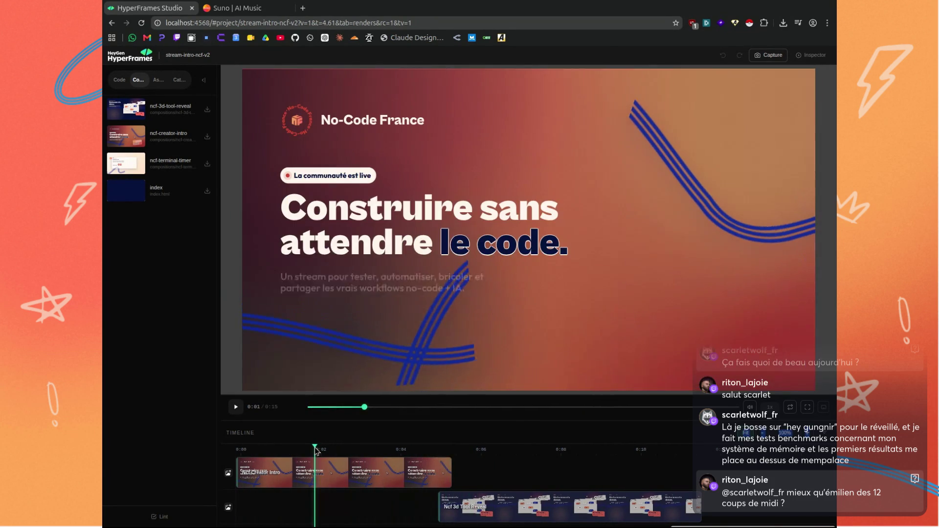
left_click_drag(439, 458, 293, 453)
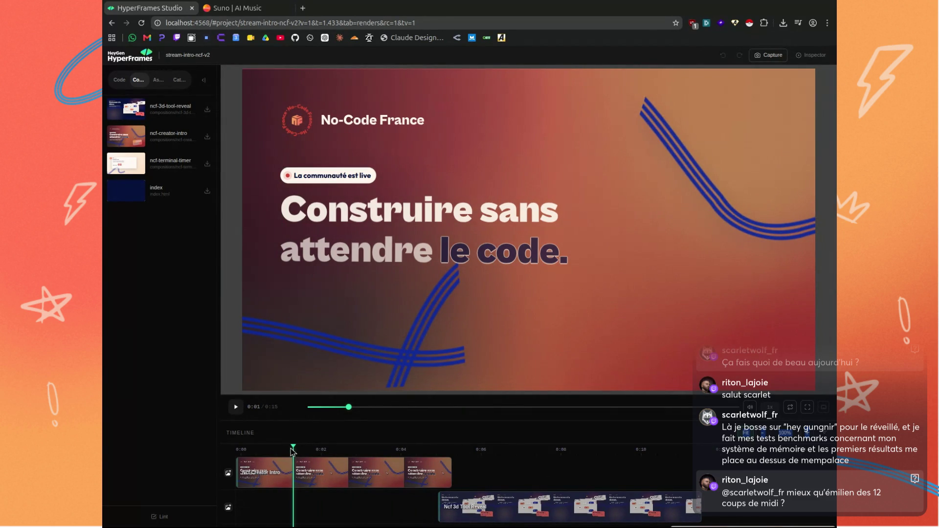
left_click_drag(292, 451, 363, 451)
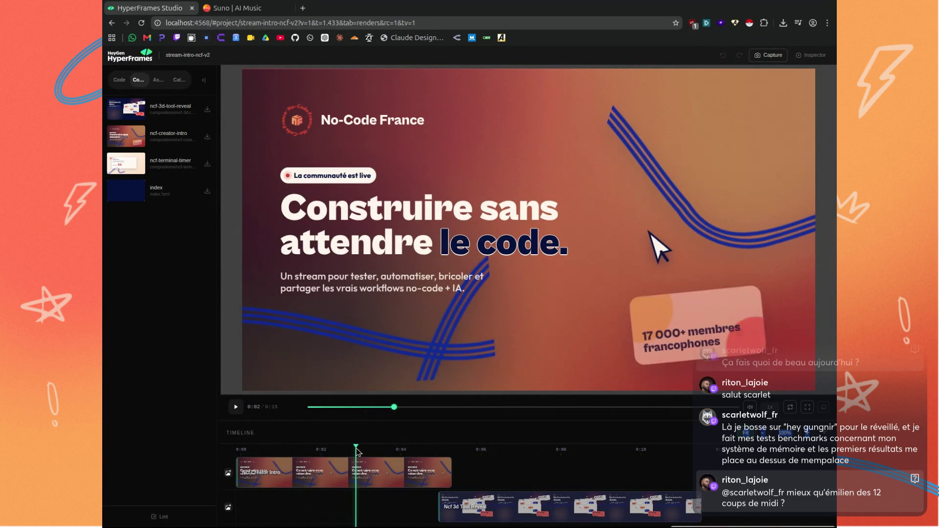
mouse_move(363, 451)
left_mouse_down()
mouse_move(808, 454)
mouse_move(701, 455)
left_mouse_up()
scroll(702, 489, "down", 1)
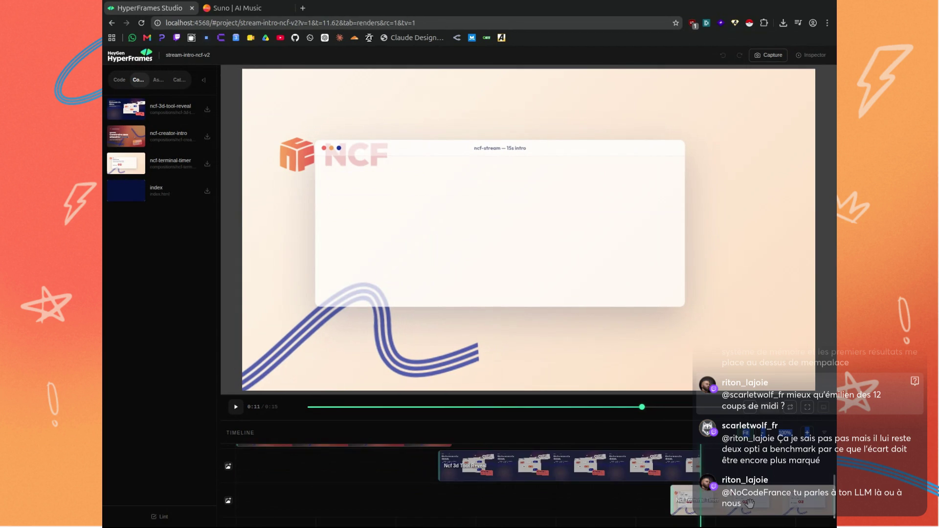
Scrub the terminal countdown from 0:11 to 0:14 and back, then return to the stream board at 0:07.
scroll(703, 494, "up", 1)
scroll(704, 485, "down", 1)
scroll(707, 466, "up", 3)
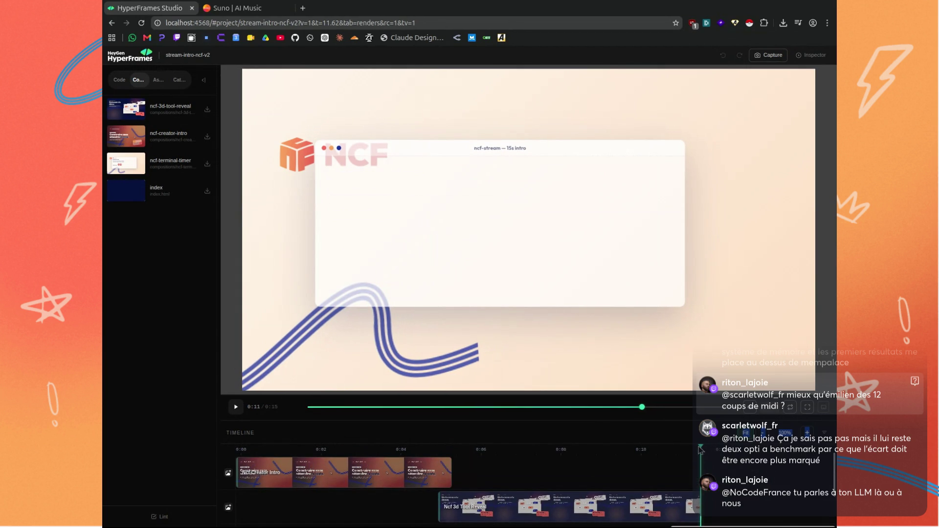
scroll(699, 450, "down", 3)
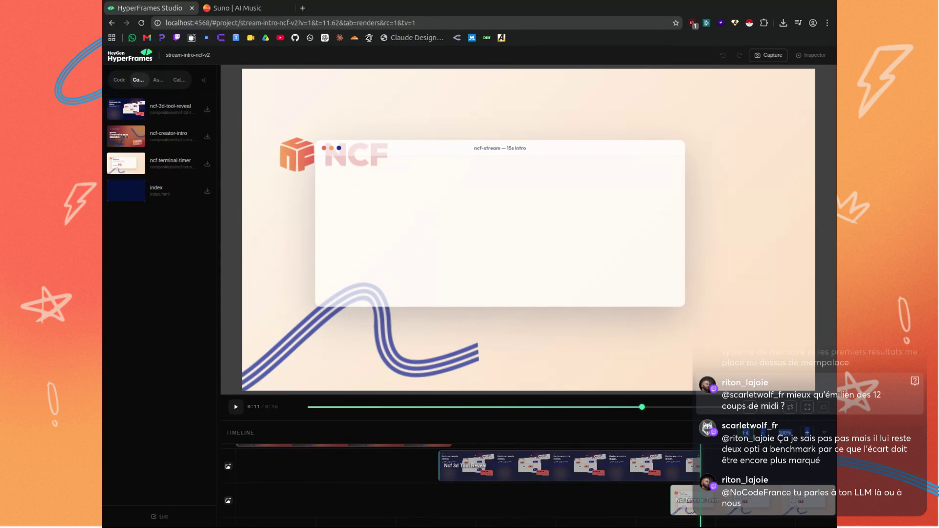
mouse_move(700, 467)
left_mouse_down()
mouse_move(810, 467)
mouse_move(743, 474)
left_mouse_up()
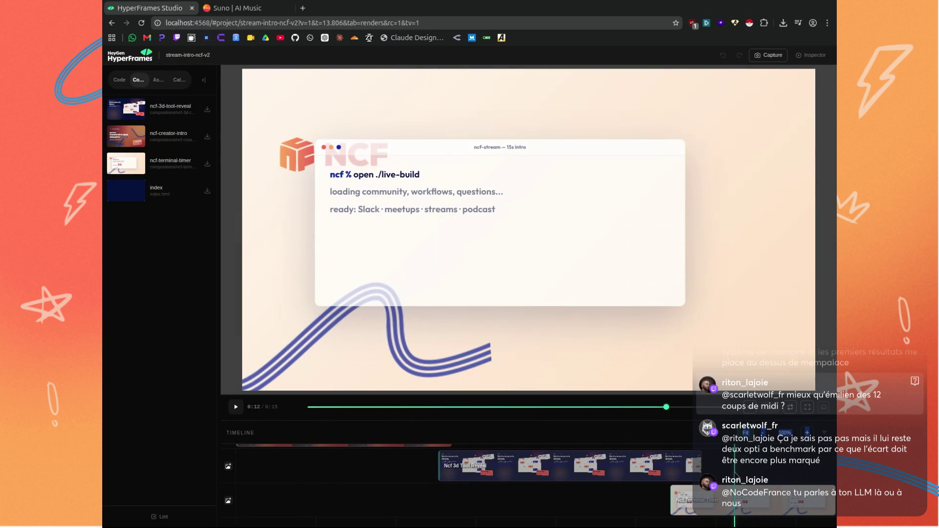
left_click_drag(742, 475, 729, 474)
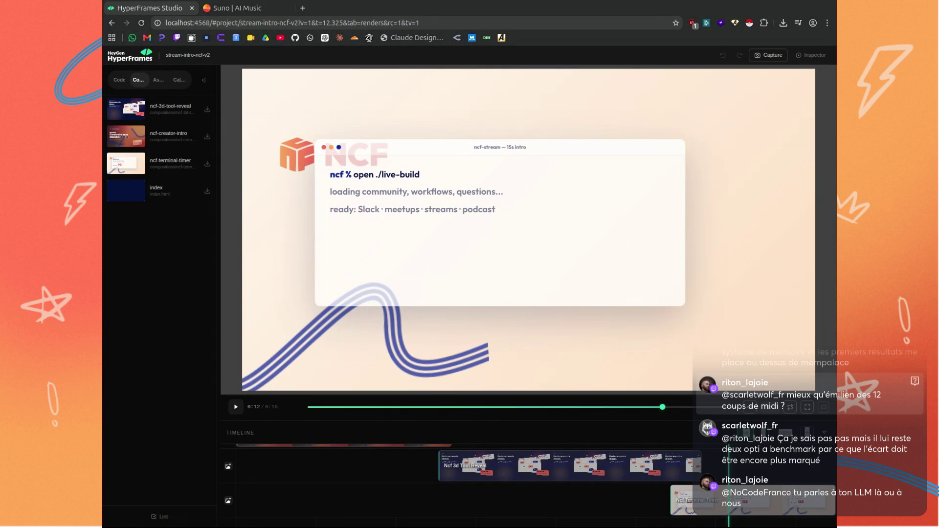
mouse_move(729, 451)
left_mouse_down()
mouse_move(692, 457)
mouse_move(810, 457)
mouse_move(465, 471)
left_mouse_up()
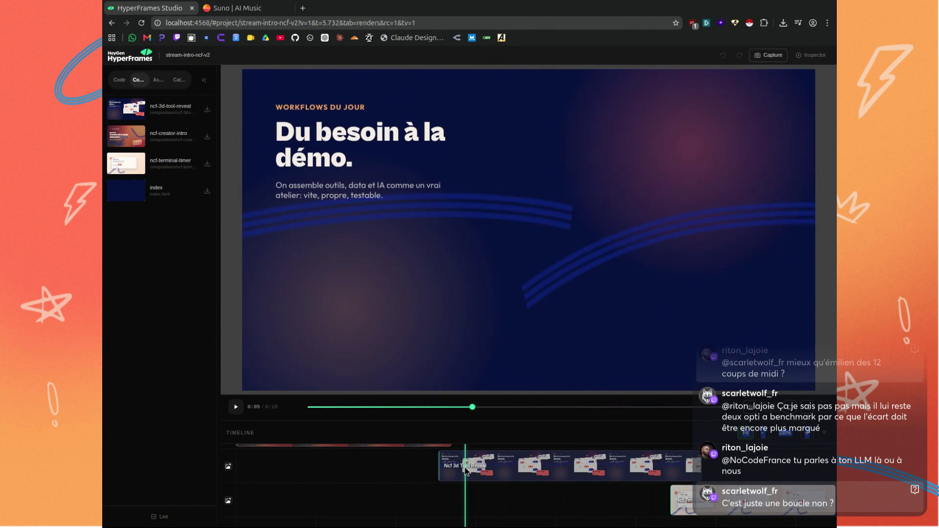
mouse_move(466, 471)
left_mouse_down()
mouse_move(818, 474)
mouse_move(464, 482)
left_mouse_up()
Replay the intro from 0:00 to the terminal countdown at 03, then return to 'Du besoin à la démo' at 0:05.
scroll(440, 477, "up", 2)
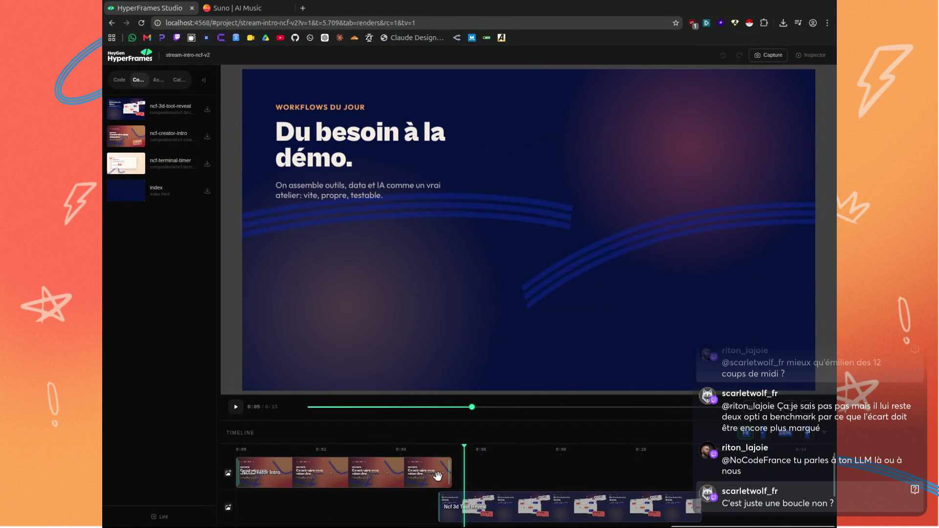
mouse_move(465, 448)
left_mouse_down()
mouse_move(268, 463)
mouse_move(587, 482)
left_mouse_up()
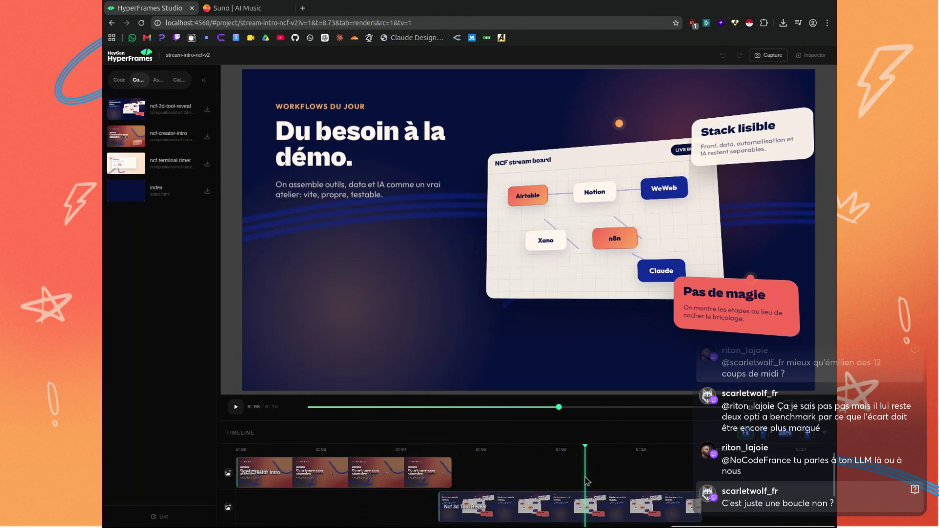
left_click_drag(586, 449, 702, 449)
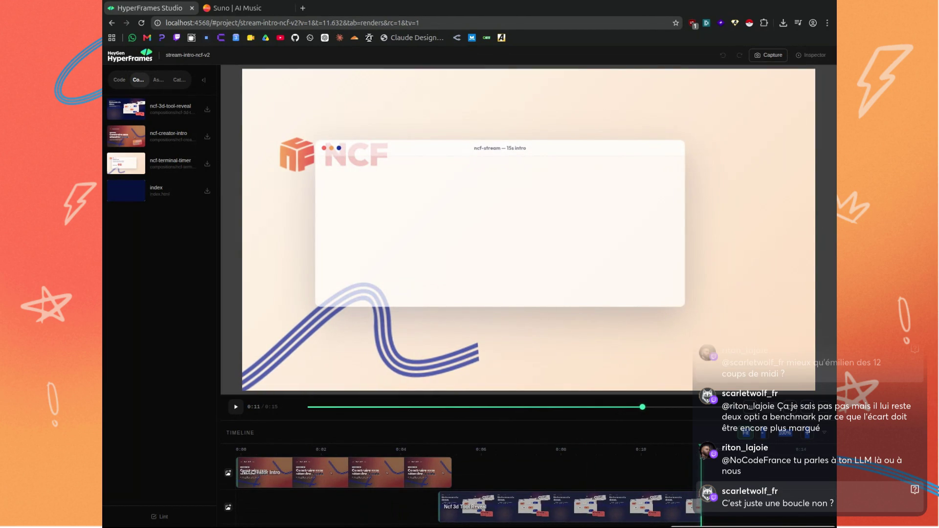
left_click_drag(702, 449, 780, 449)
scroll(780, 465, "down", 1)
scroll(780, 465, "up", 1)
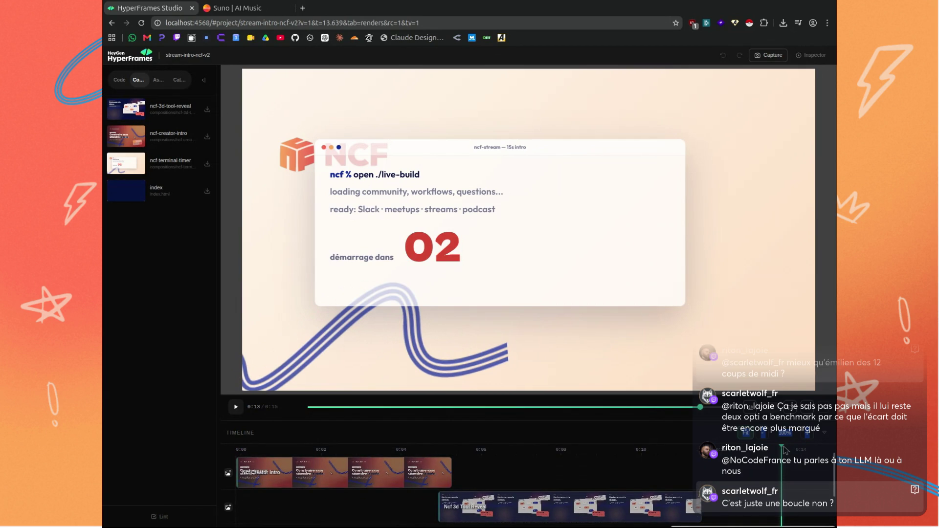
left_click_drag(782, 449, 764, 450)
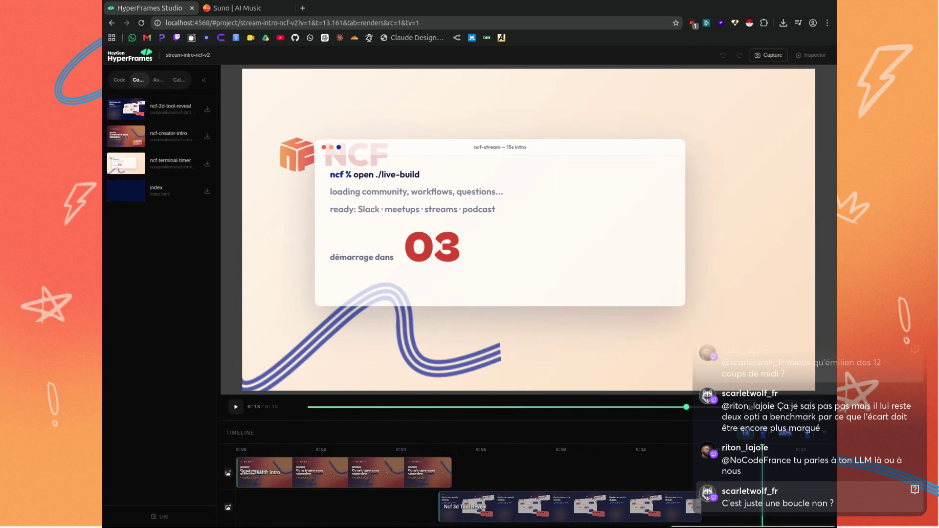
left_click_drag(762, 449, 467, 457)
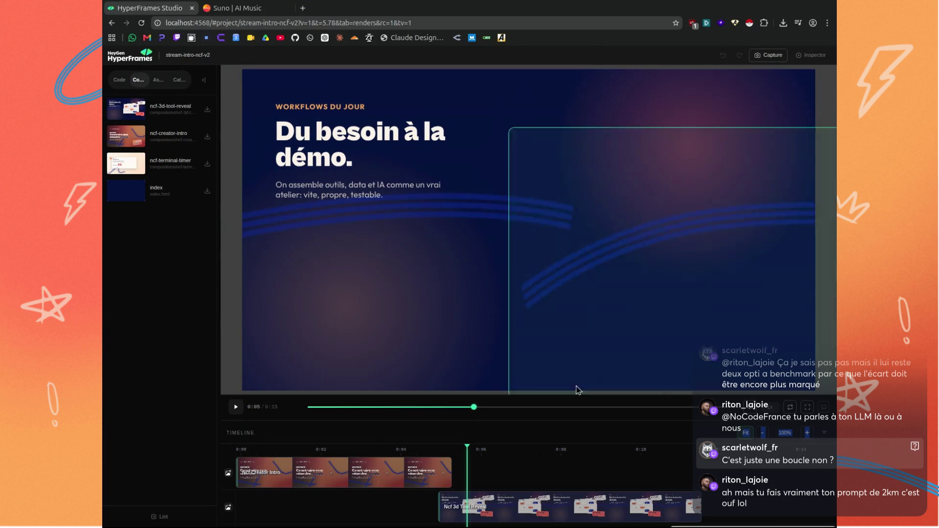
scroll(558, 470, "down", 1)
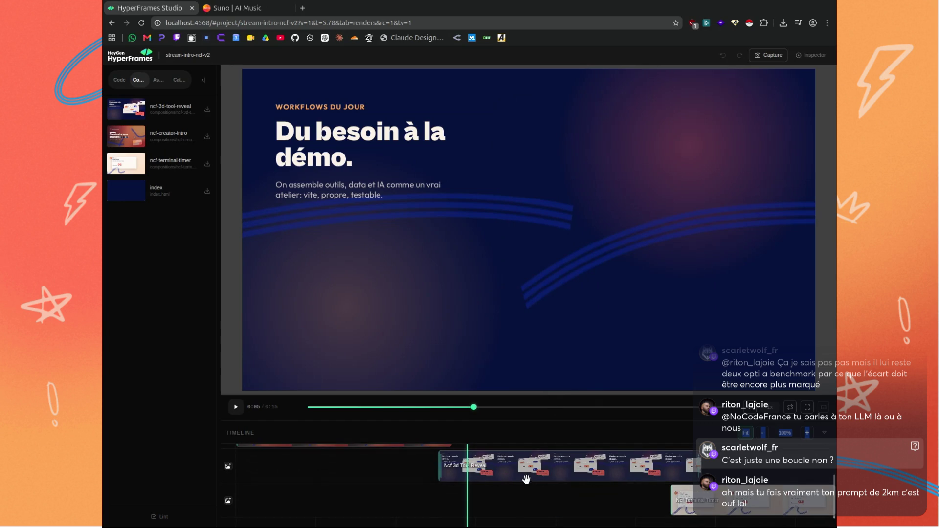
left_click(521, 477)
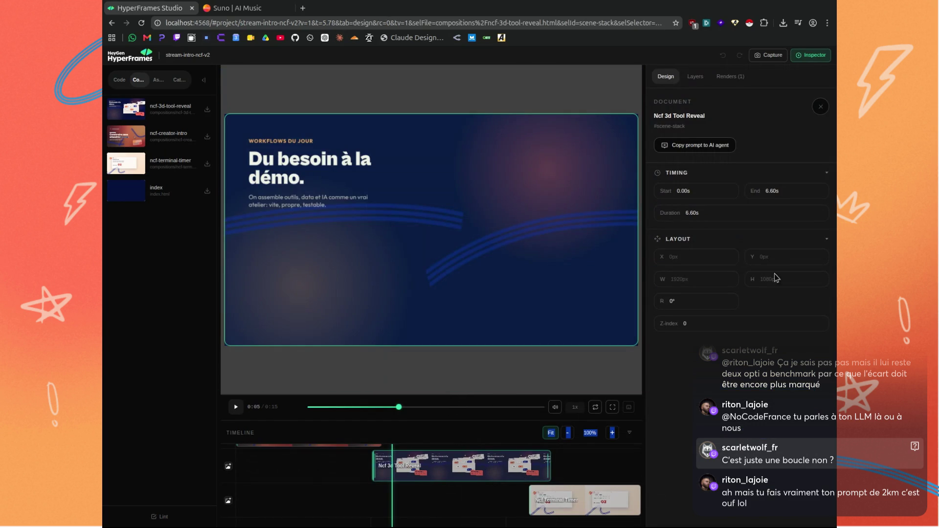
left_click(818, 107)
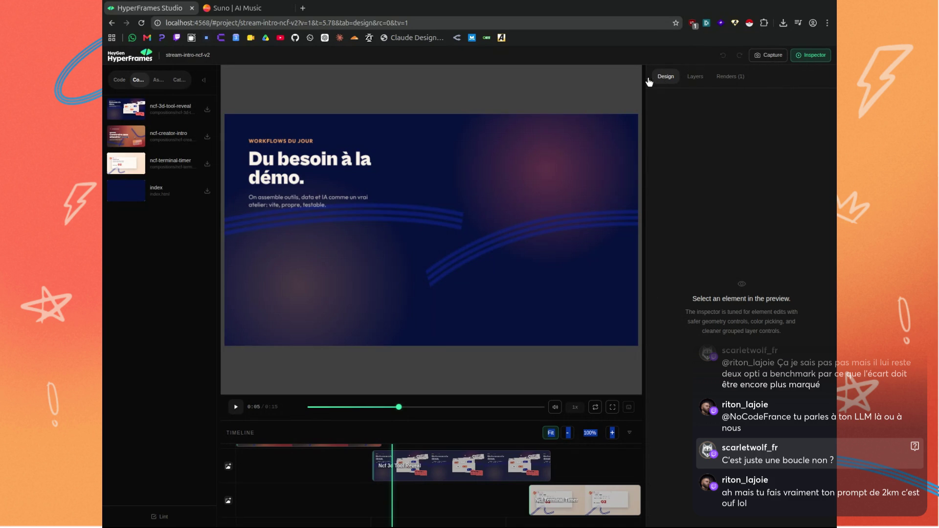
left_click_drag(645, 78, 759, 78)
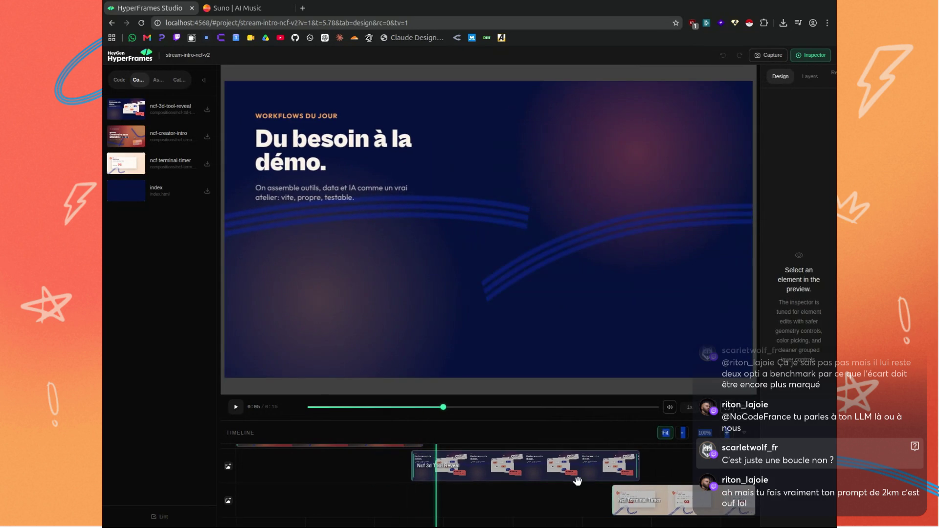
scroll(451, 494, "up", 2)
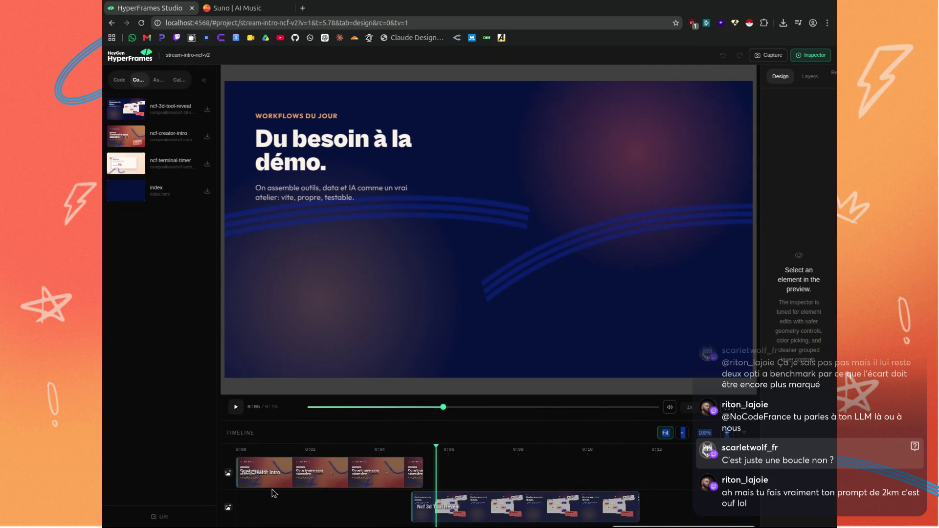
left_click_drag(436, 449, 329, 446)
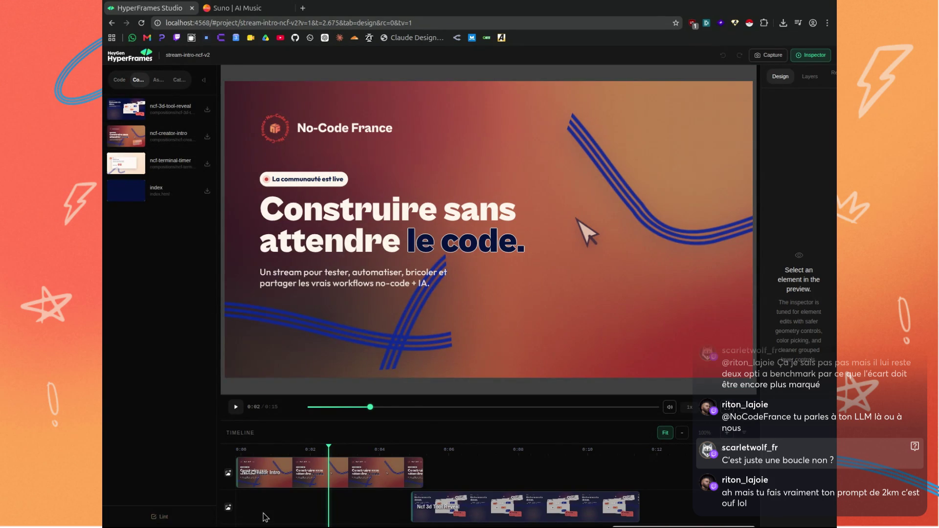
scroll(490, 470, "down", 1)
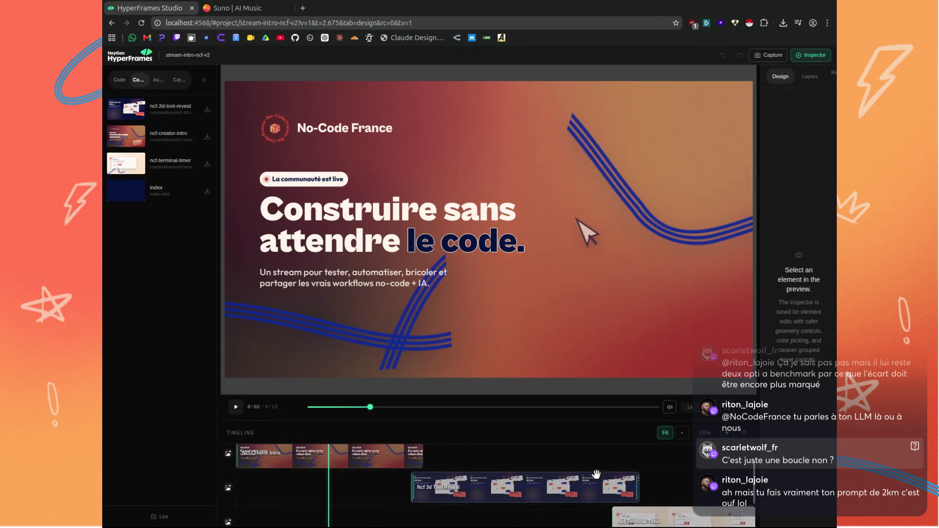
scroll(489, 470, "up", 1)
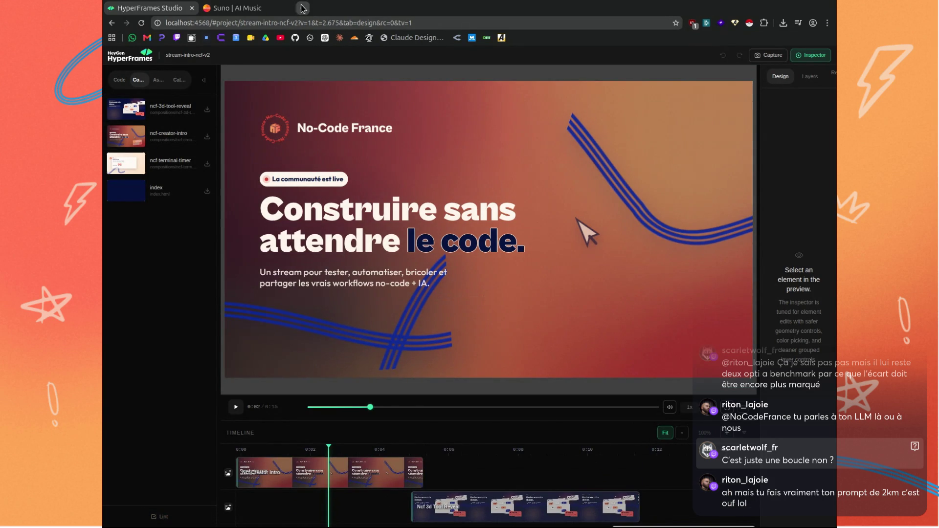
In a new tab, open skills.sh, search 'hyperframes' and open the first result.
left_click(304, 8)
type("skills.sh")
key("Return")
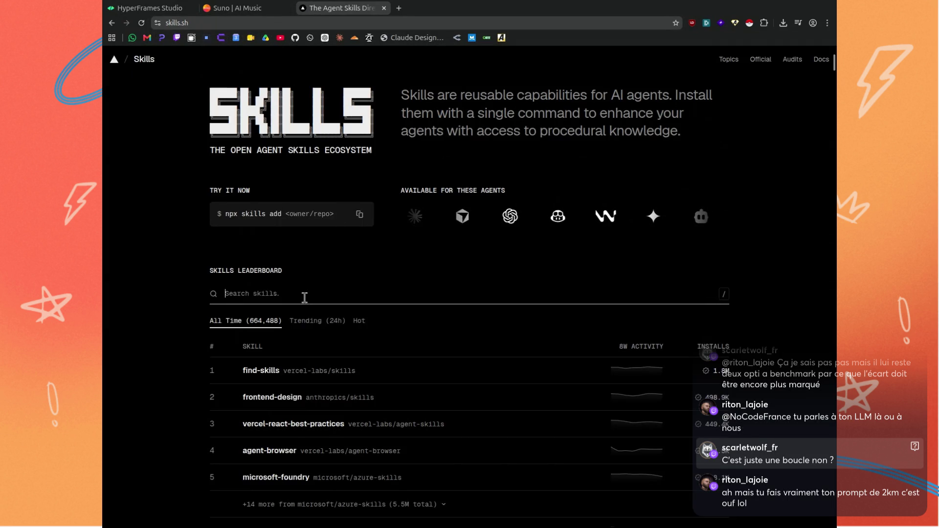
left_click(303, 289)
type("hyperframes")
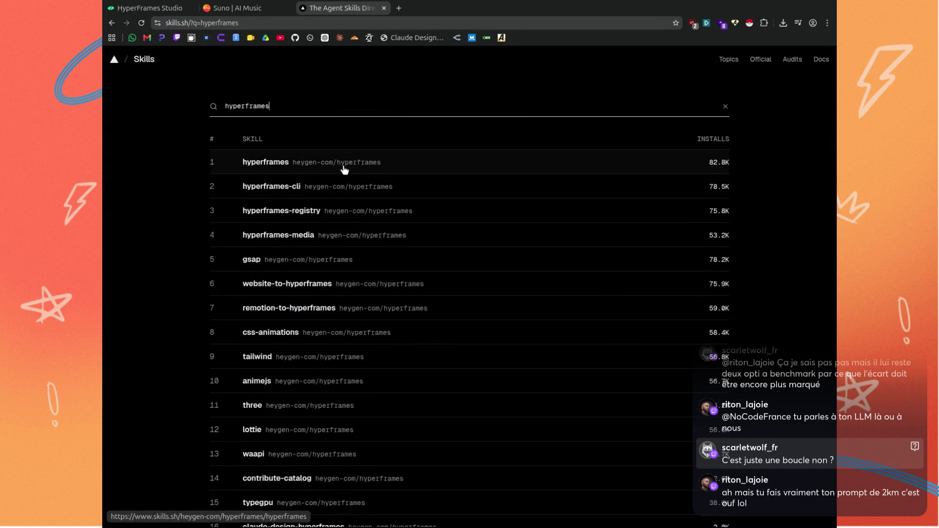
left_click(316, 166)
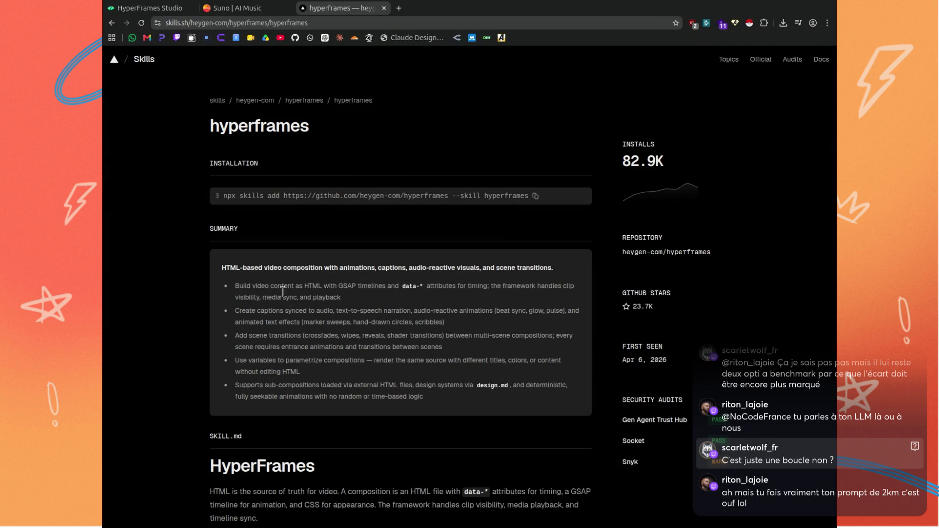
Expand the full skill instructions, read down to Step 3: Plan, and open the beat-direction.md reference.
scroll(293, 274, "down", 3)
scroll(303, 254, "down", 3)
scroll(323, 206, "down", 3)
scroll(328, 198, "down", 3)
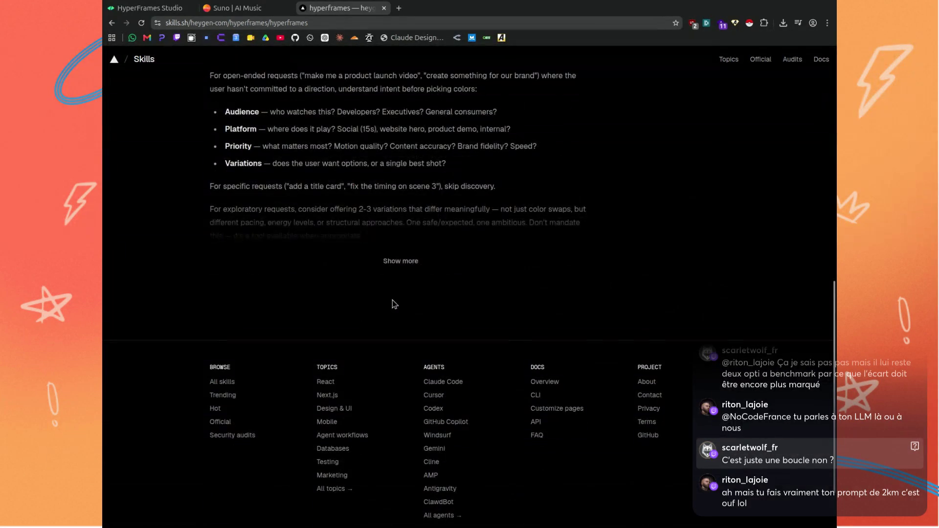
left_click(402, 259)
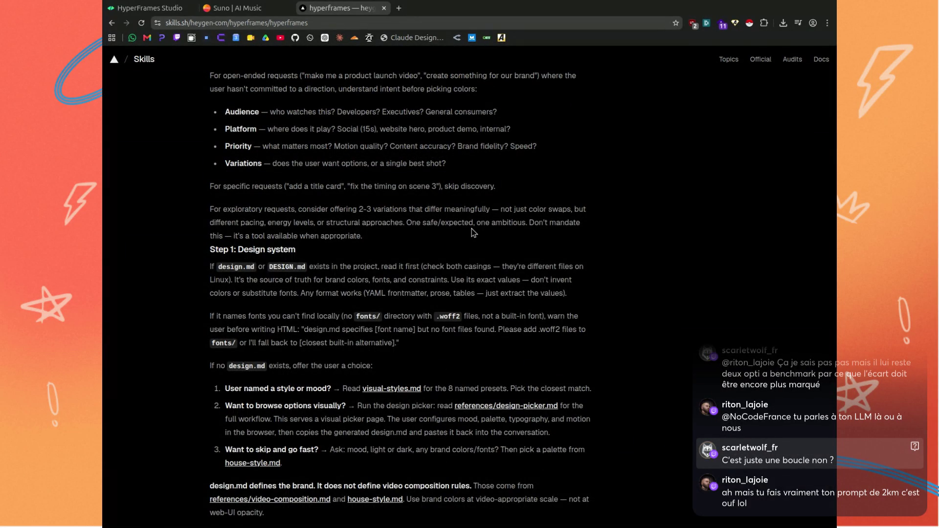
scroll(471, 230, "down", 3)
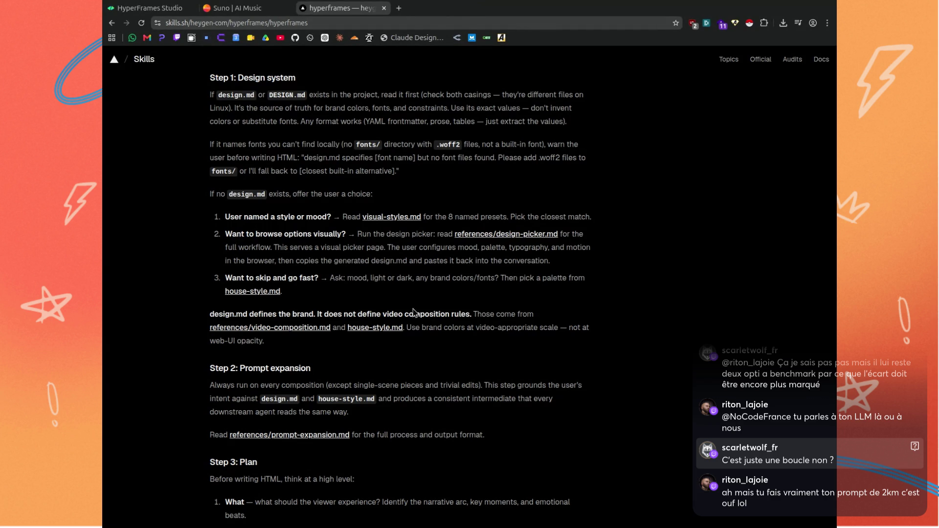
scroll(414, 310, "down", 1)
scroll(415, 309, "down", 1)
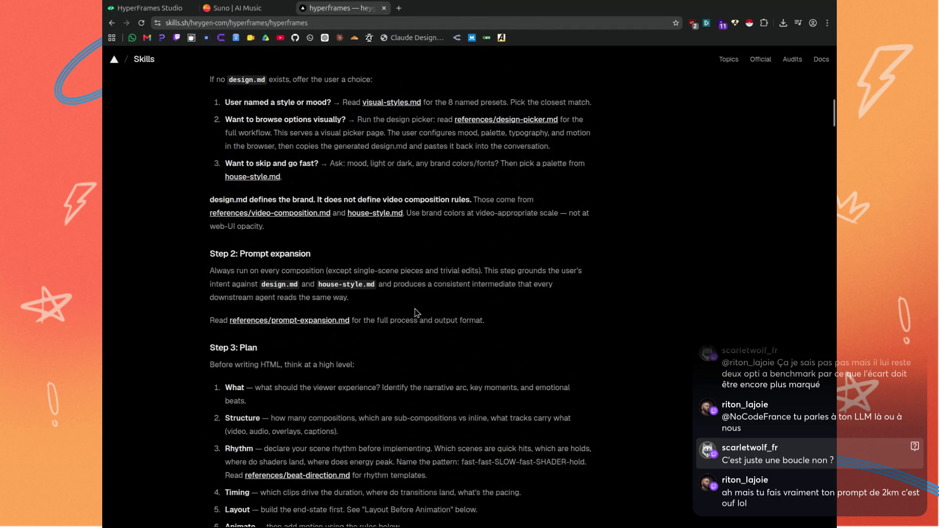
scroll(414, 309, "down", 1)
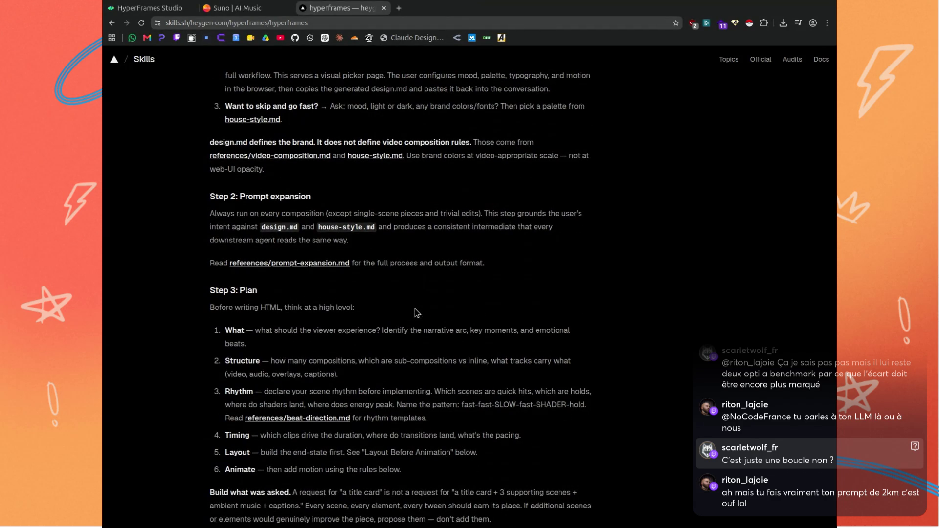
scroll(433, 293, "down", 1)
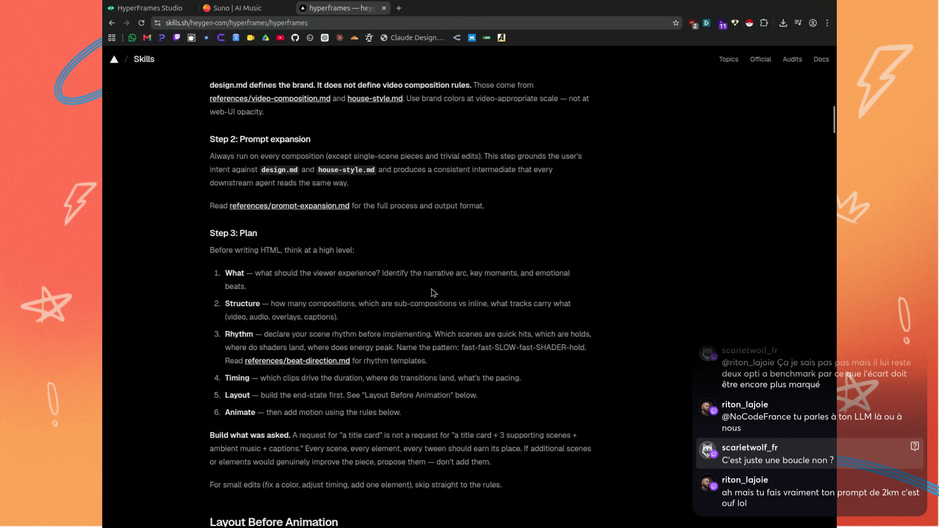
scroll(432, 292, "down", 1)
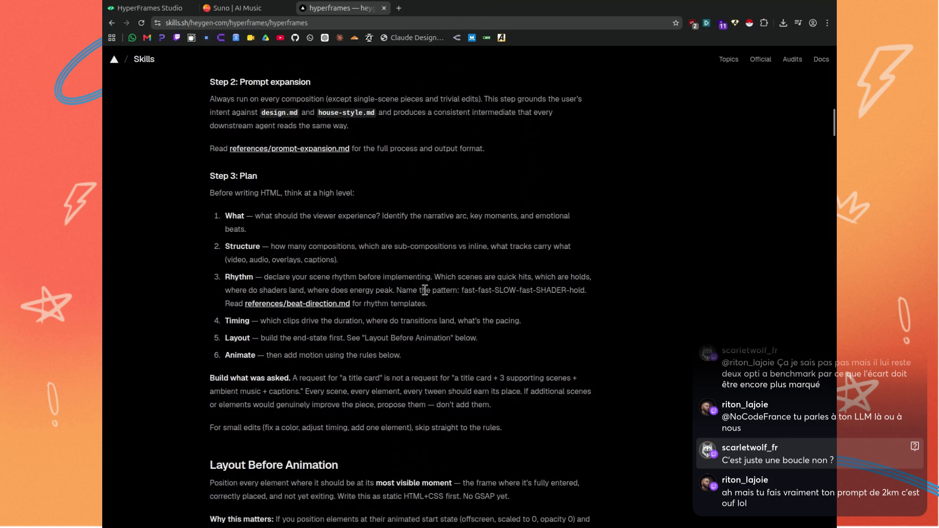
left_click(310, 304, "ctrl")
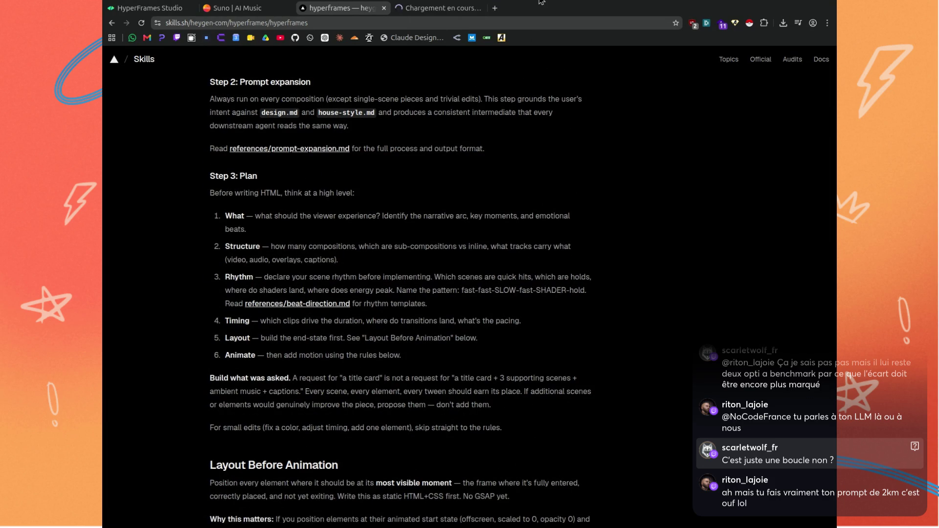
Read through beat-direction.md on GitHub, covering its transition tables and rhythm planning guidance.
left_click(431, 8)
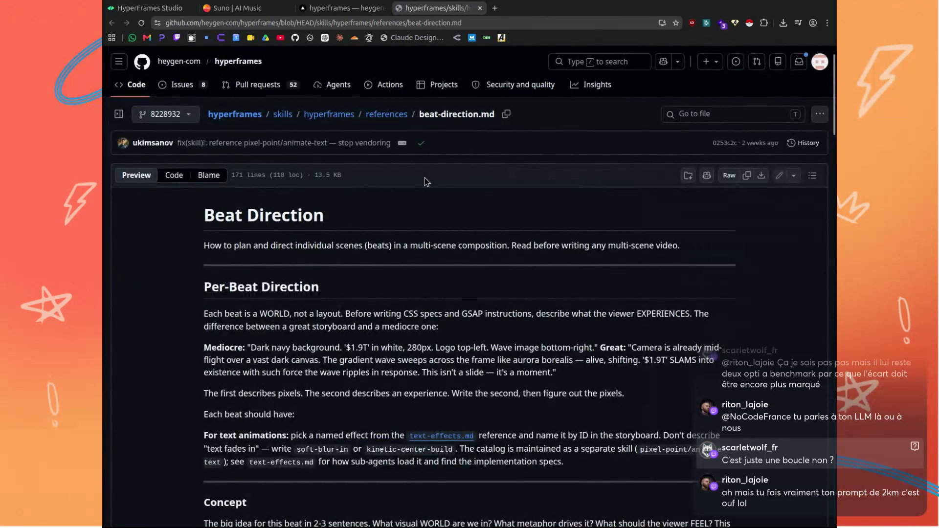
scroll(430, 186, "down", 2)
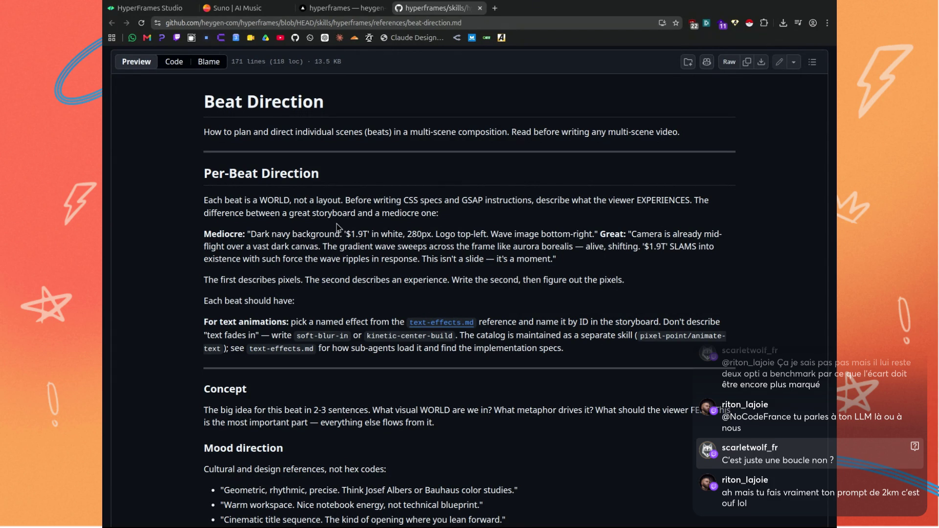
scroll(336, 226, "down", 5)
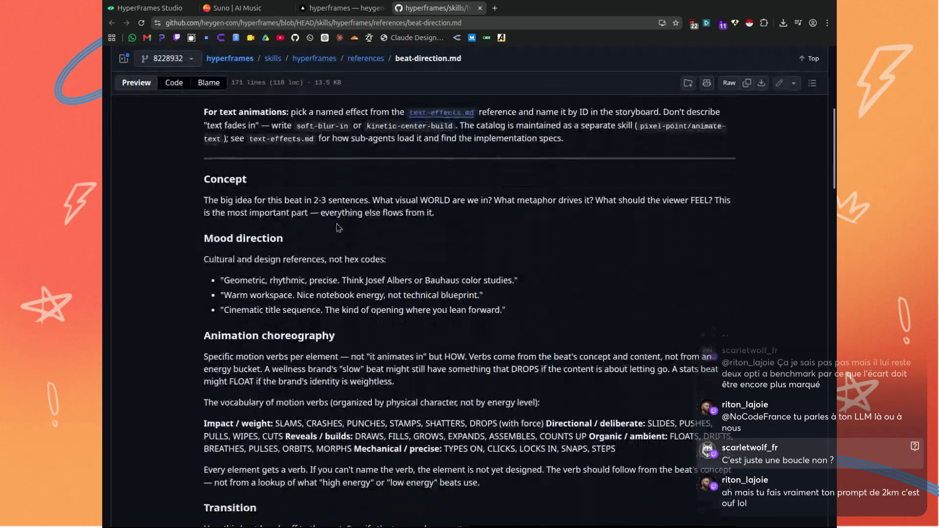
scroll(336, 227, "down", 2)
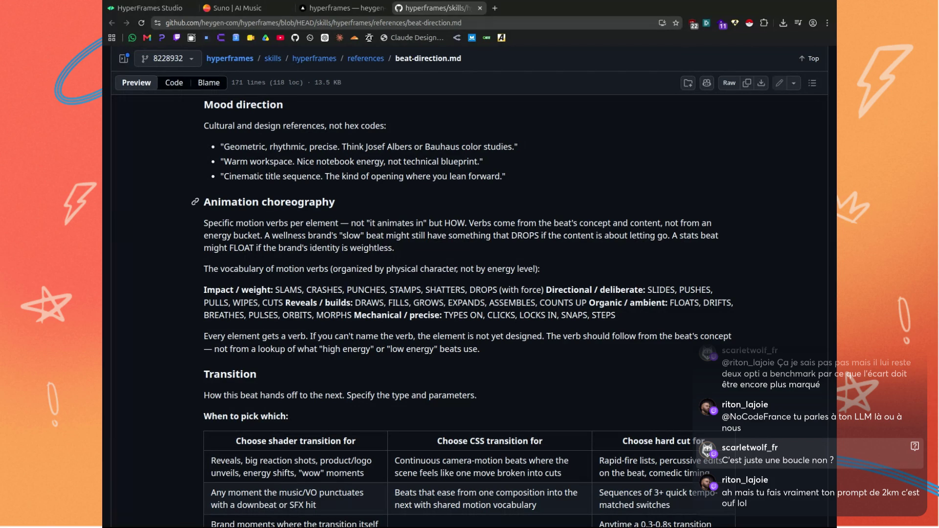
scroll(357, 200, "down", 1)
scroll(356, 200, "down", 1)
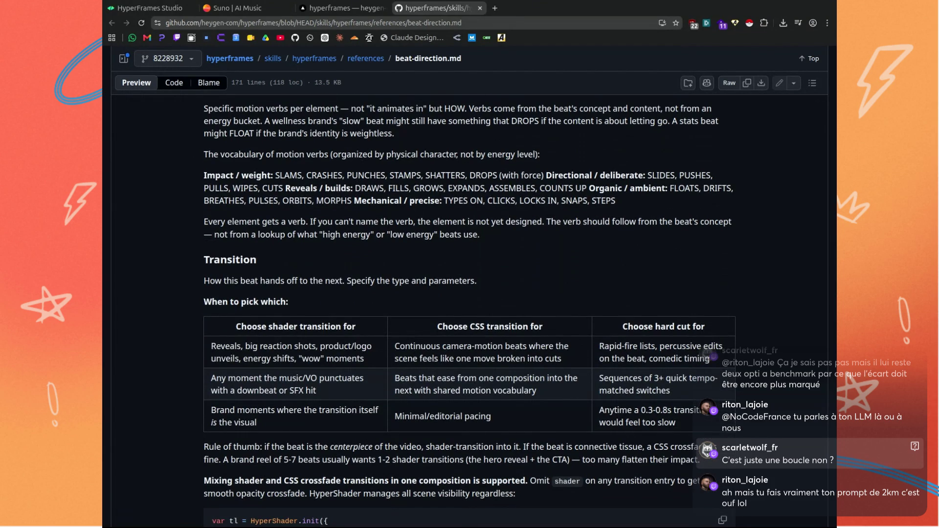
scroll(360, 206, "down", 2)
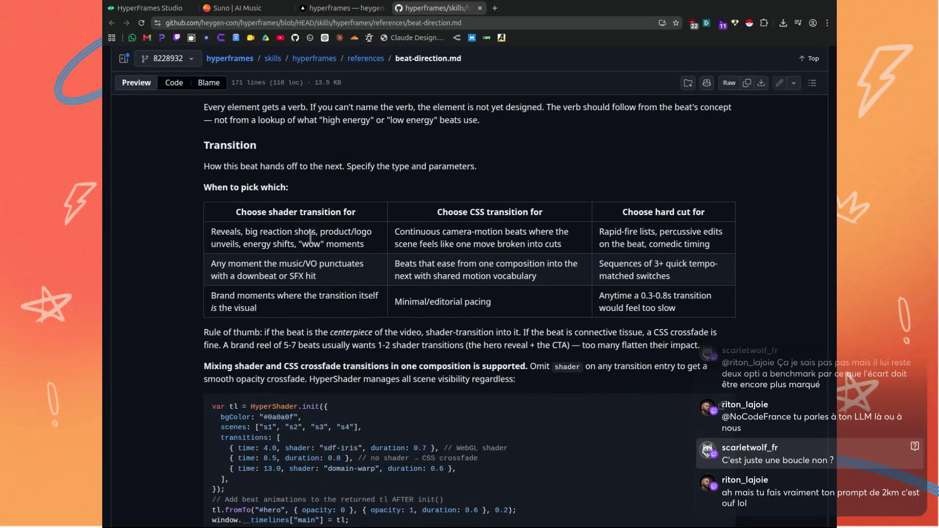
scroll(276, 240, "down", 2)
scroll(280, 242, "down", 2)
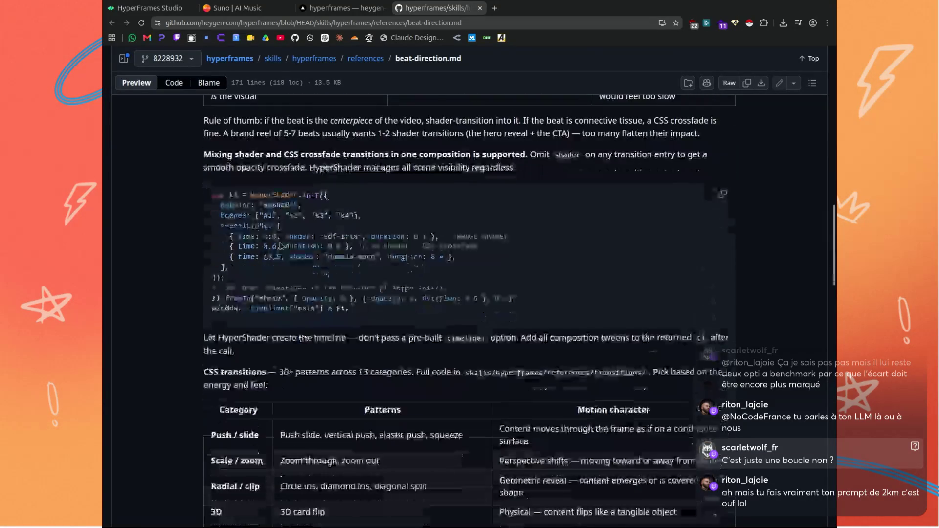
scroll(280, 243, "down", 2)
scroll(280, 242, "down", 3)
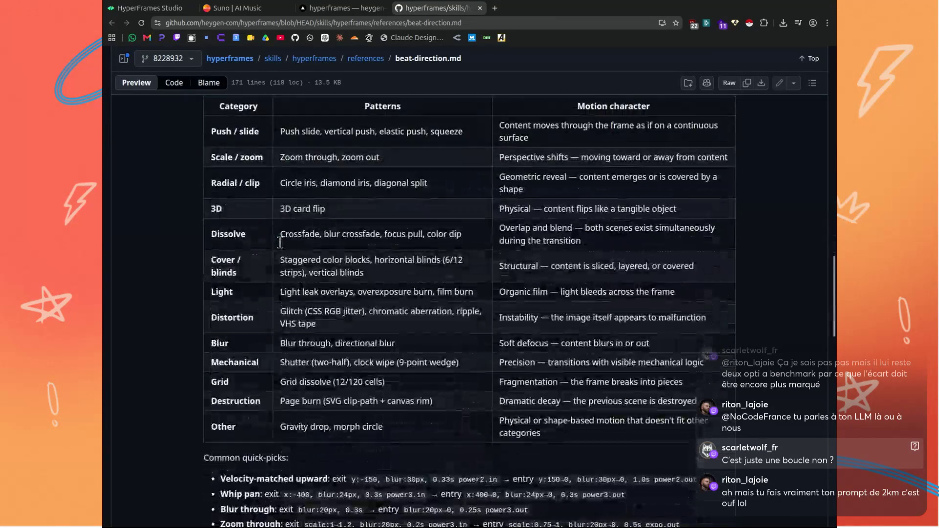
scroll(280, 242, "down", 4)
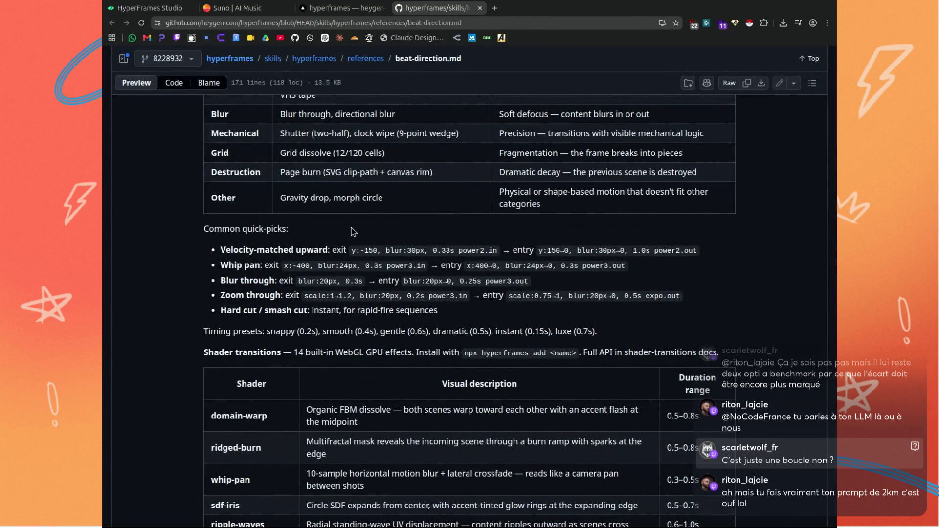
scroll(351, 227, "down", 3)
scroll(351, 228, "down", 2)
scroll(352, 227, "down", 4)
scroll(351, 227, "down", 3)
scroll(352, 227, "down", 3)
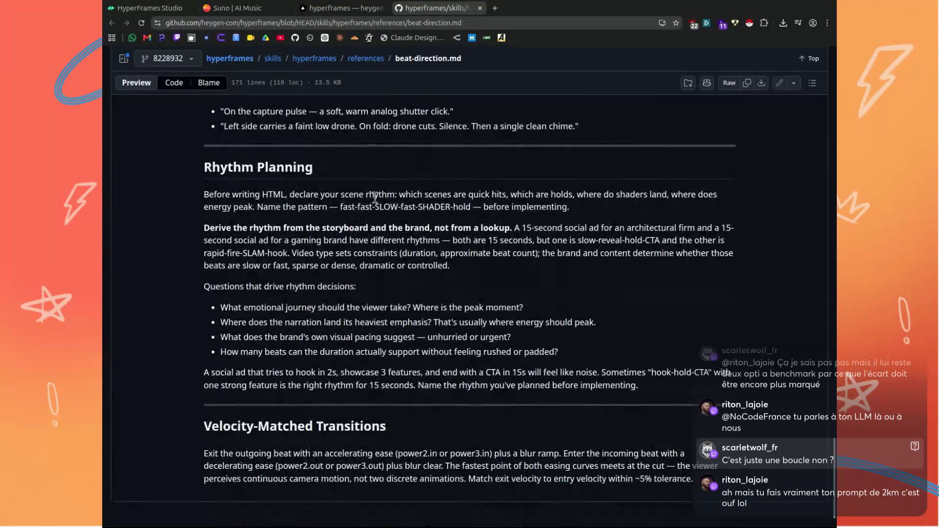
scroll(377, 196, "up", 4)
scroll(377, 196, "up", 6)
scroll(377, 196, "up", 6)
Back on the hyperframes skill page, read past the rules and checklists to 'References (loaded on demand)'.
left_click(376, 6)
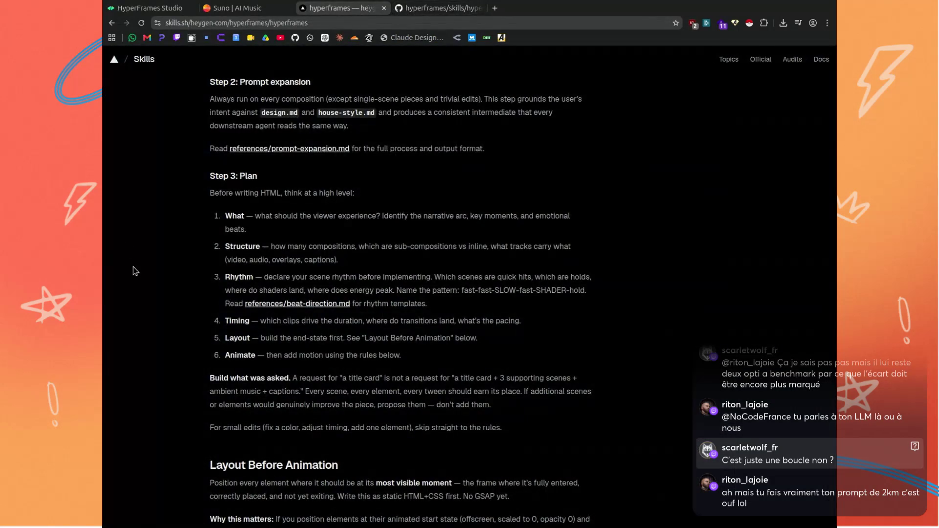
scroll(160, 266, "down", 4)
scroll(160, 266, "down", 2)
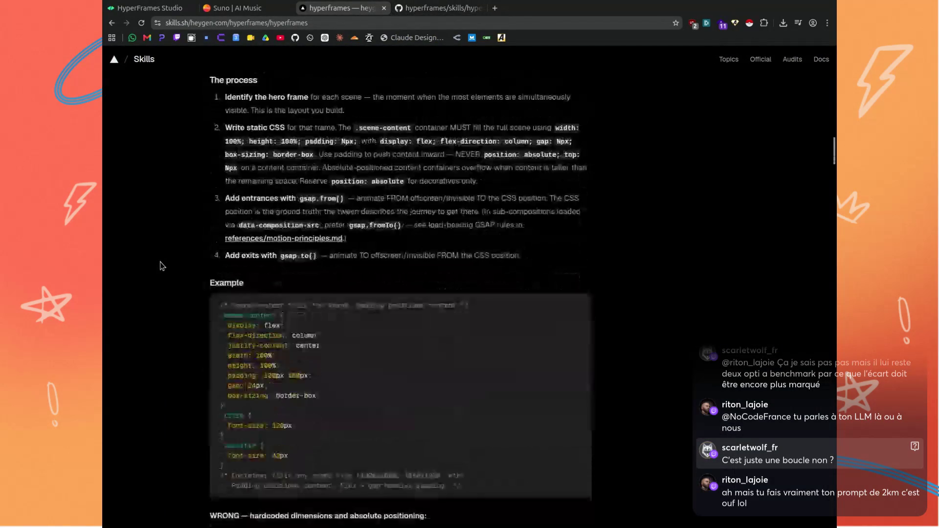
scroll(161, 266, "down", 1)
scroll(163, 265, "down", 2)
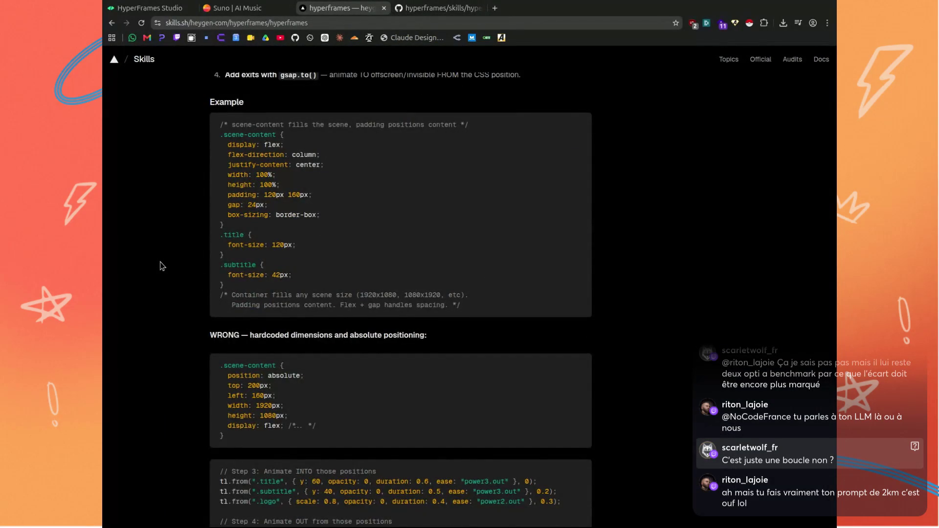
scroll(163, 266, "up", 1)
scroll(162, 266, "up", 1)
scroll(162, 266, "up", 1)
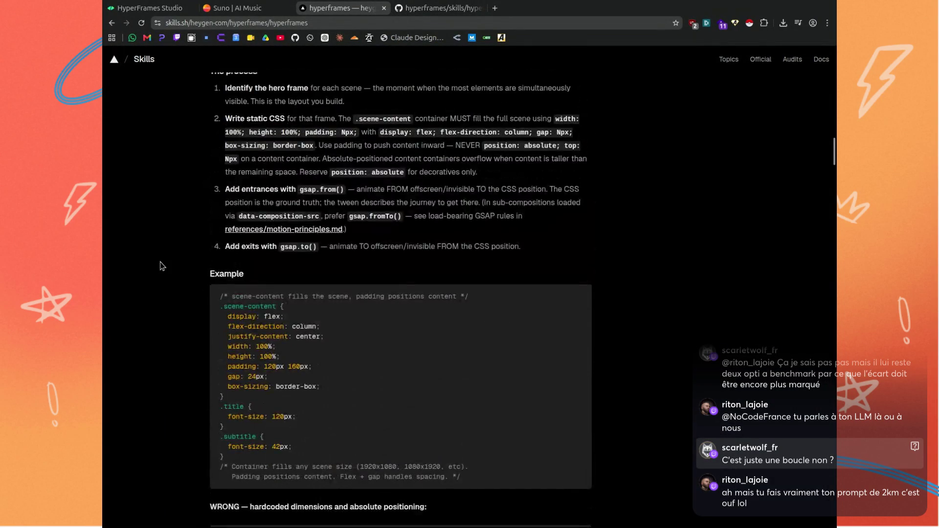
scroll(163, 266, "up", 2)
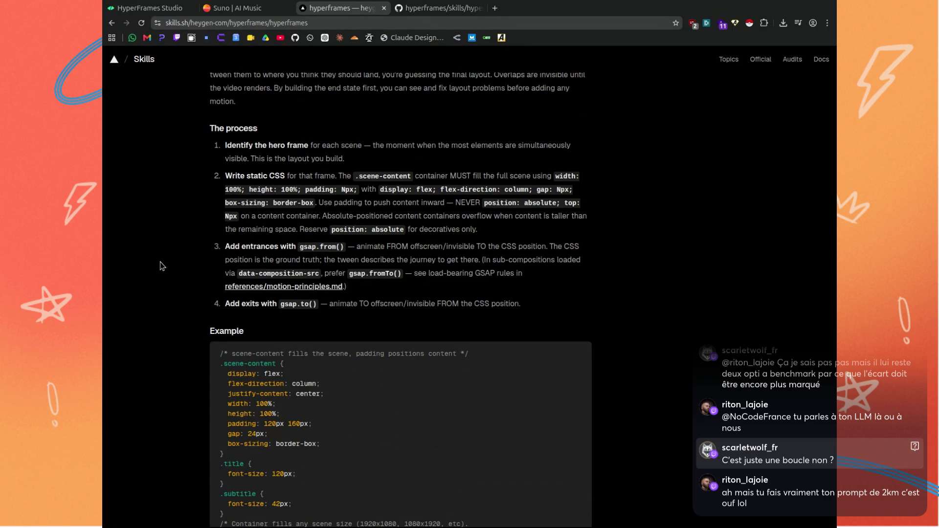
scroll(162, 266, "down", 2)
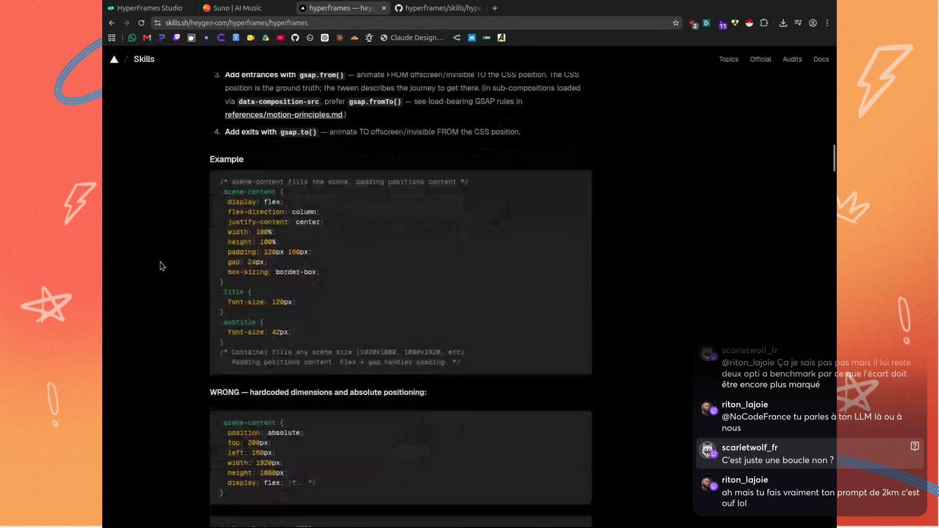
scroll(162, 266, "down", 5)
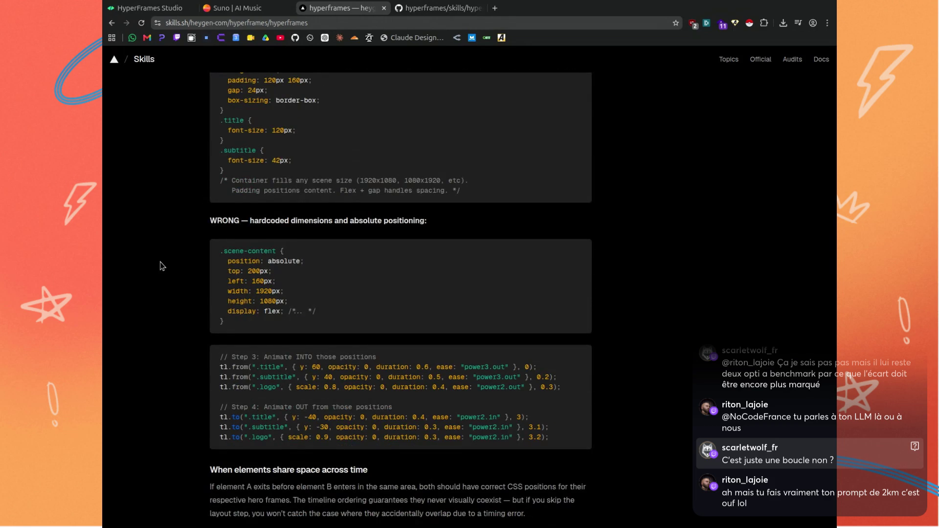
scroll(163, 266, "down", 1)
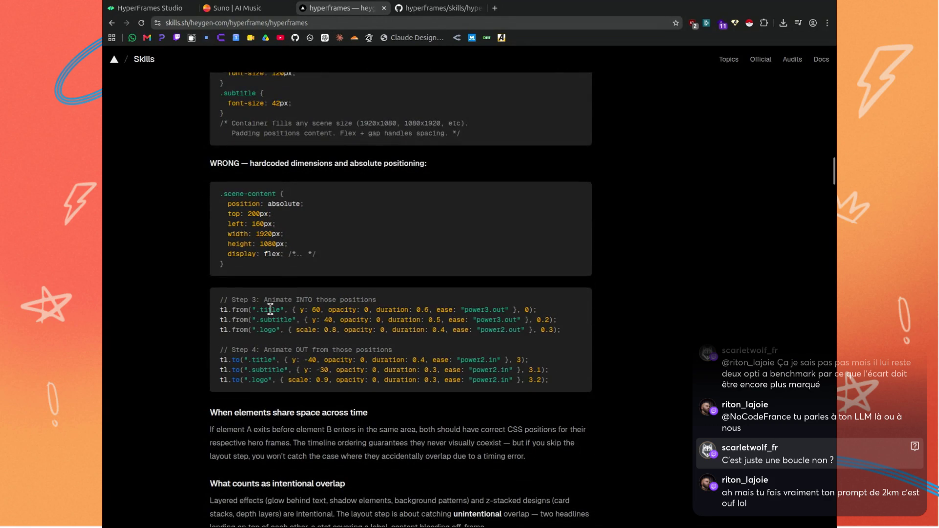
scroll(222, 360, "down", 5)
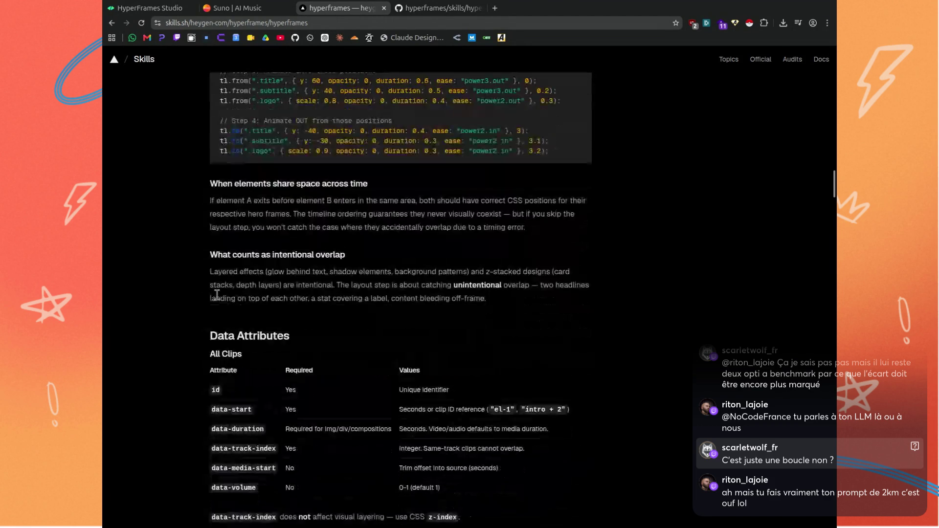
scroll(193, 294, "down", 2)
scroll(198, 277, "down", 3)
scroll(198, 277, "down", 4)
scroll(198, 277, "down", 2)
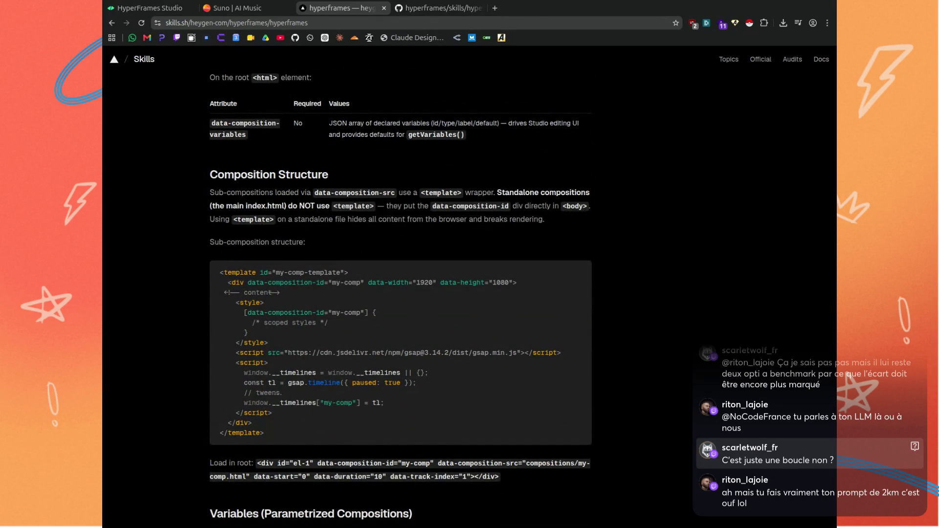
scroll(198, 277, "down", 3)
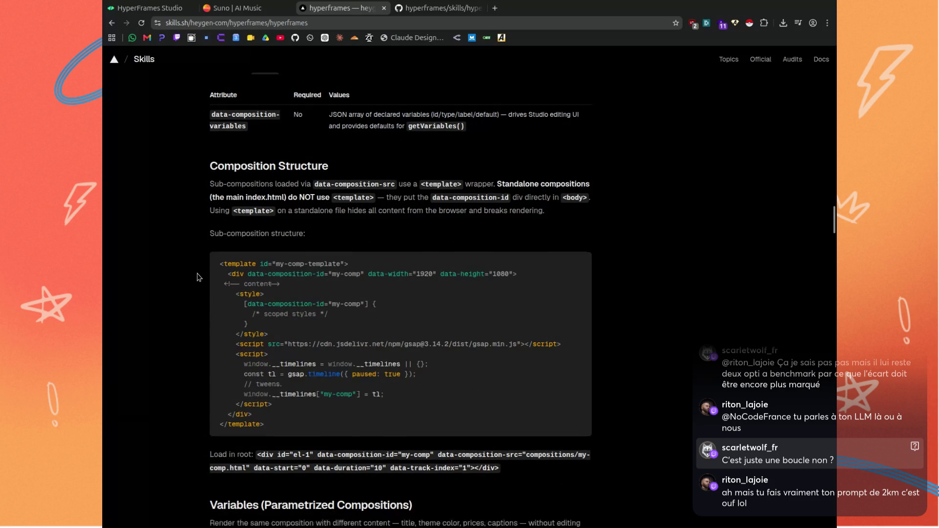
scroll(198, 277, "down", 2)
scroll(198, 277, "down", 6)
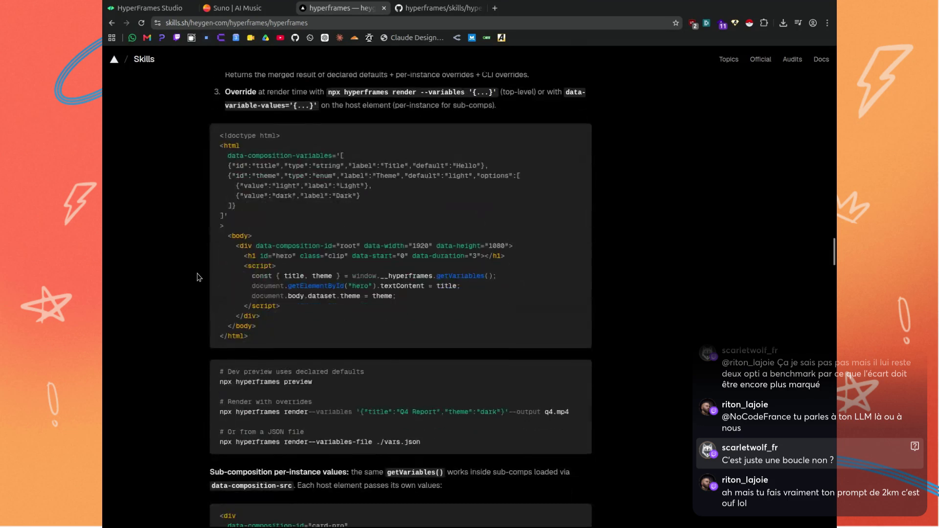
scroll(198, 277, "down", 3)
scroll(199, 277, "down", 2)
scroll(198, 277, "down", 1)
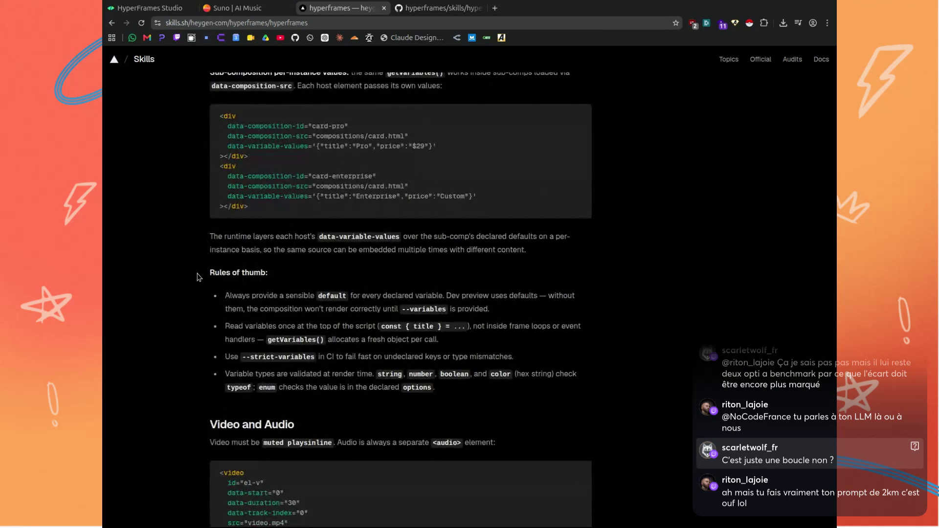
scroll(198, 277, "down", 3)
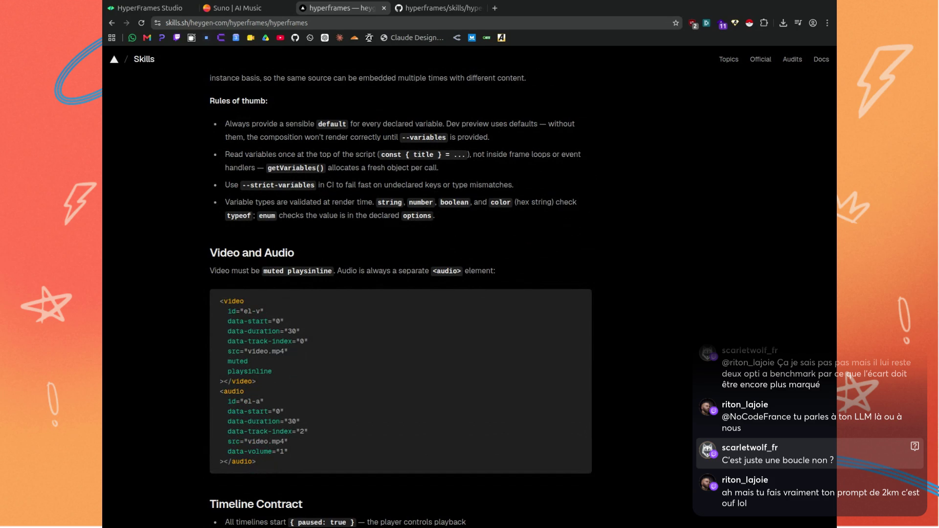
scroll(198, 277, "down", 4)
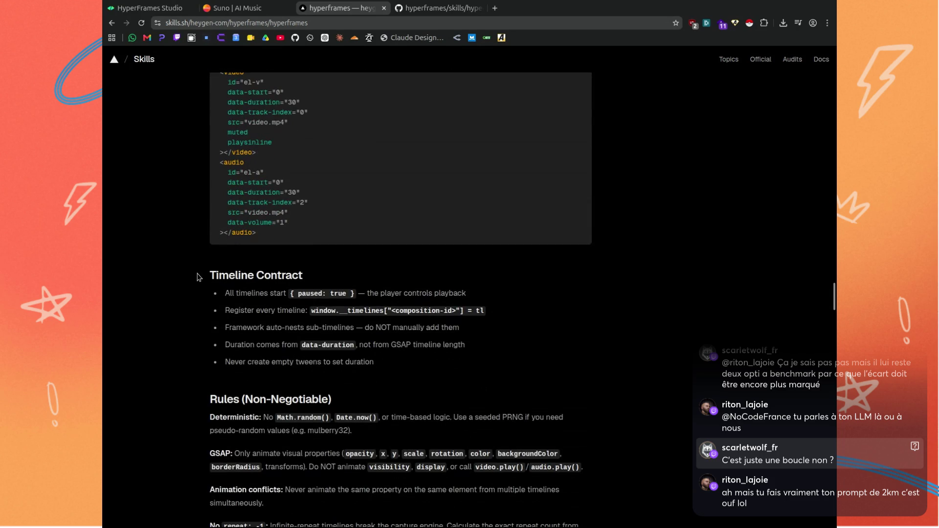
scroll(198, 277, "down", 5)
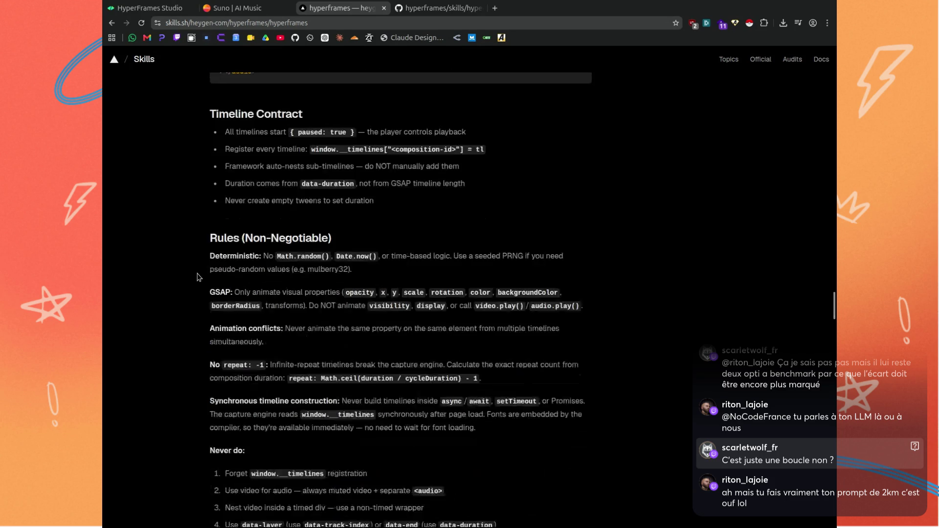
scroll(198, 277, "down", 3)
scroll(198, 277, "down", 1)
scroll(198, 277, "down", 4)
scroll(198, 277, "down", 5)
scroll(198, 277, "down", 5)
scroll(198, 277, "down", 3)
scroll(198, 277, "down", 2)
scroll(198, 277, "down", 3)
scroll(198, 277, "down", 3)
scroll(198, 277, "down", 3)
scroll(198, 277, "down", 3)
scroll(199, 277, "down", 3)
scroll(198, 277, "down", 5)
scroll(198, 277, "down", 4)
scroll(198, 277, "down", 2)
scroll(198, 277, "down", 1)
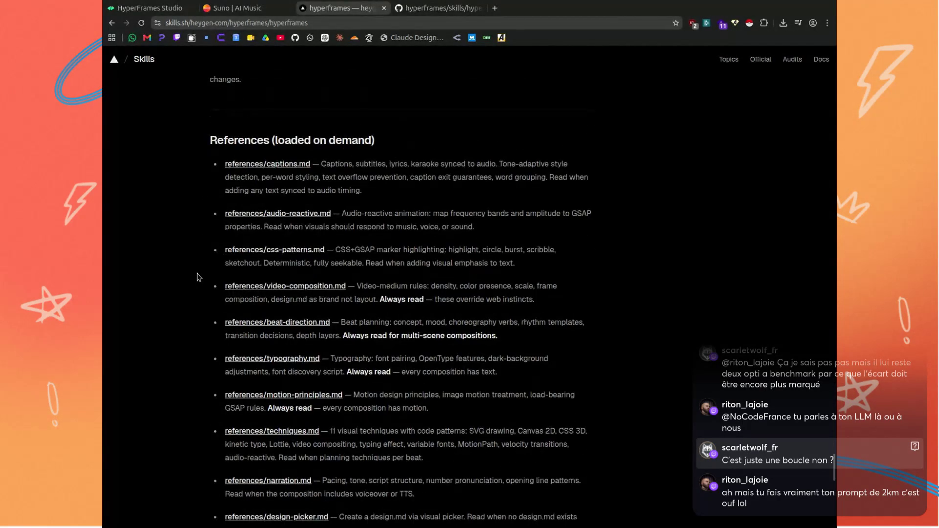
Open video-composition.md and motion-principles.md in background tabs, then switch to the GitHub tab.
scroll(200, 290, "down", 1)
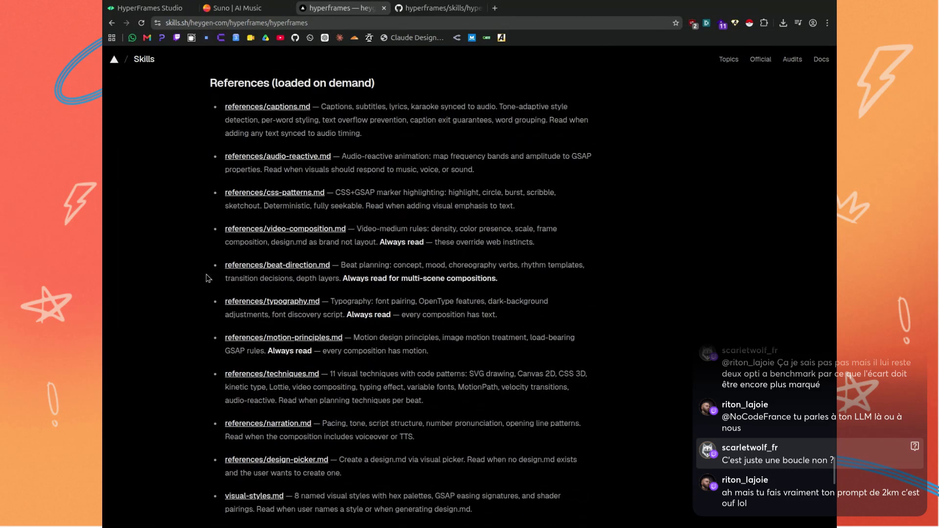
middle_click(281, 233)
scroll(137, 281, "down", 1)
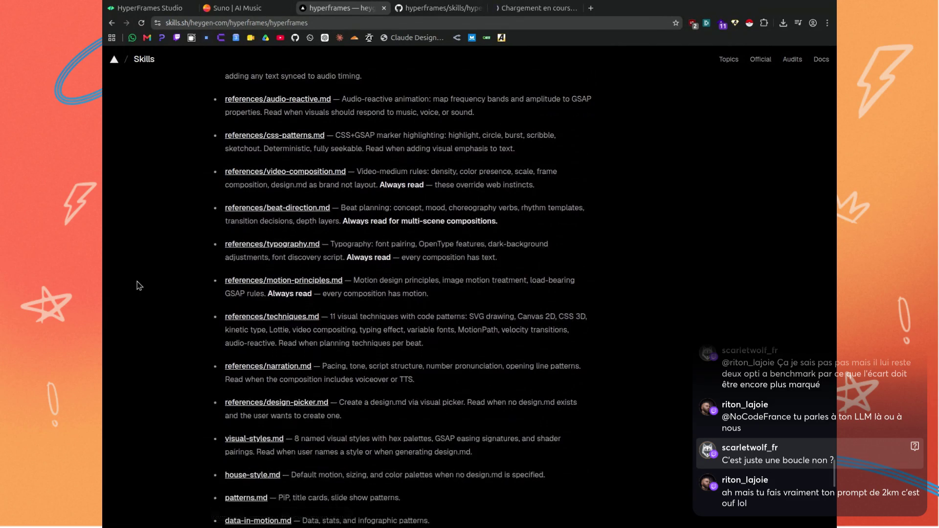
middle_click(254, 285)
scroll(182, 286, "down", 2)
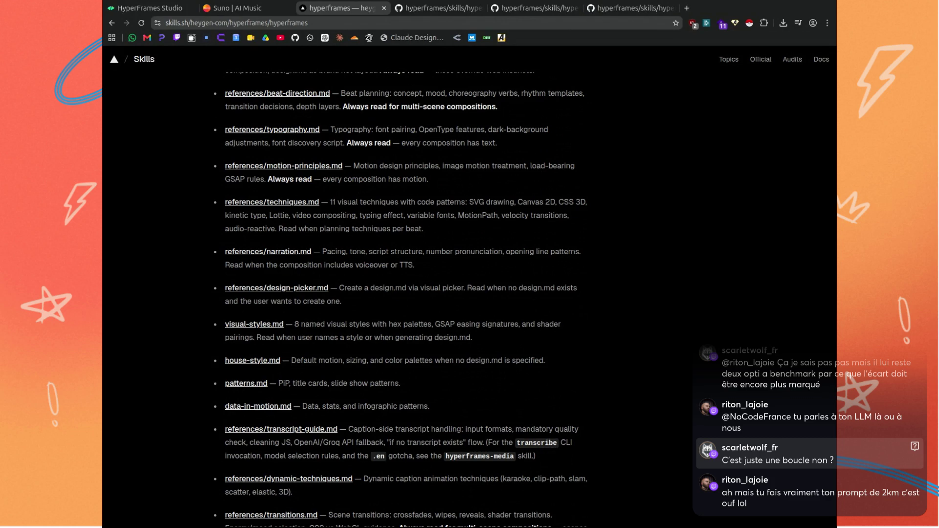
scroll(182, 286, "down", 1)
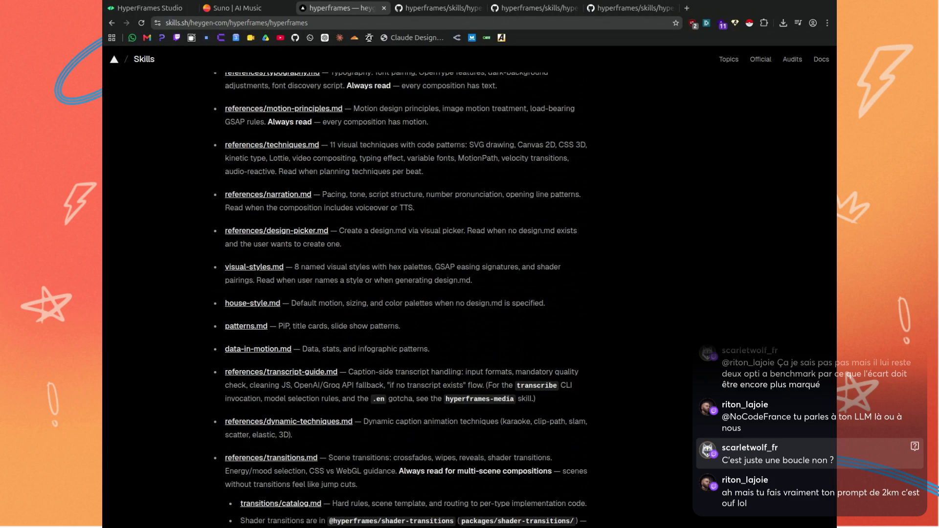
scroll(181, 286, "down", 1)
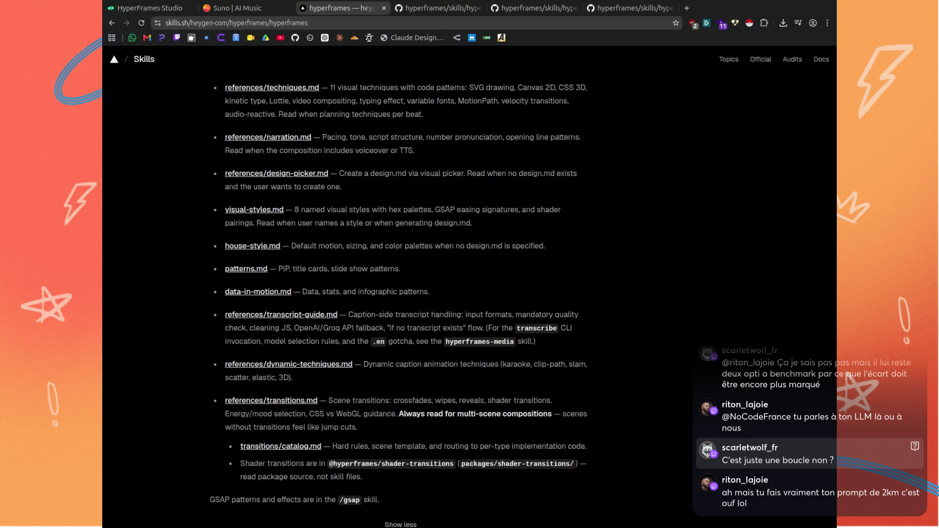
scroll(181, 283, "down", 1)
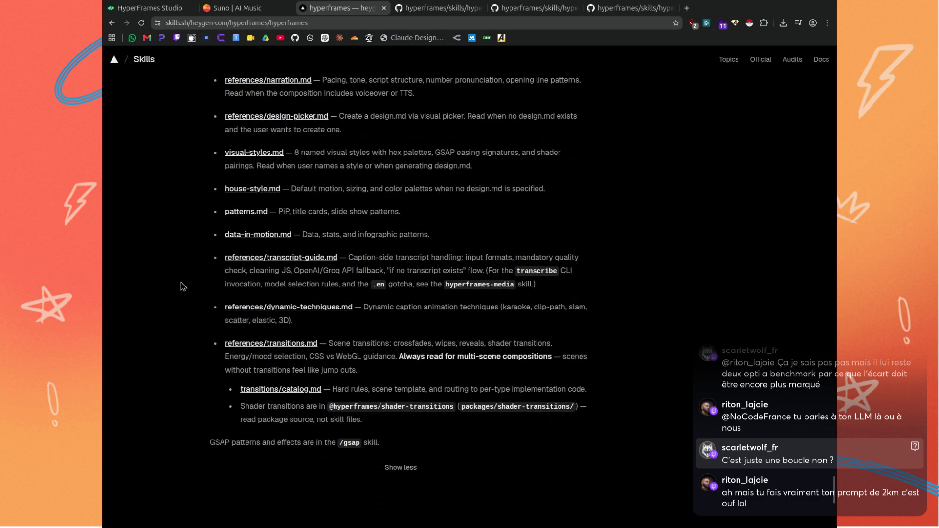
left_click(437, 12)
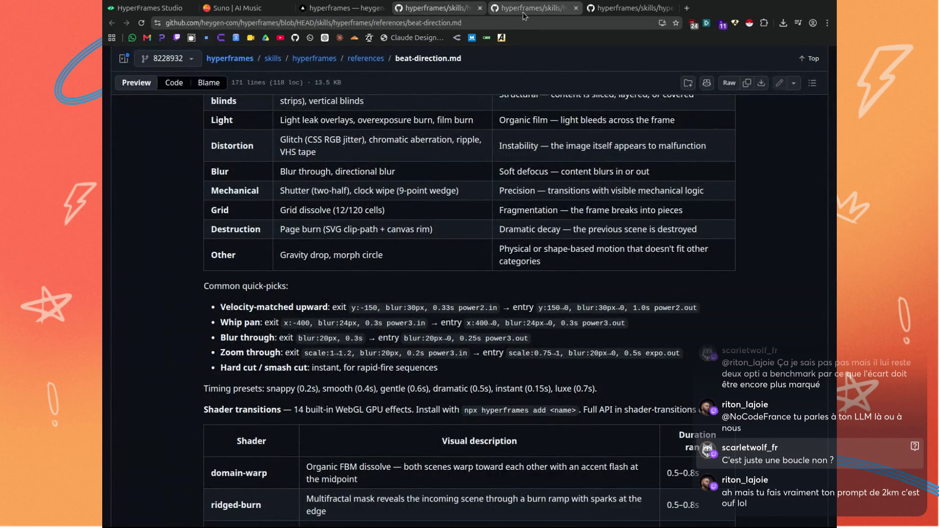
Read video-composition.md down to its Frame Composition rules, then close that tab.
left_click(524, 11)
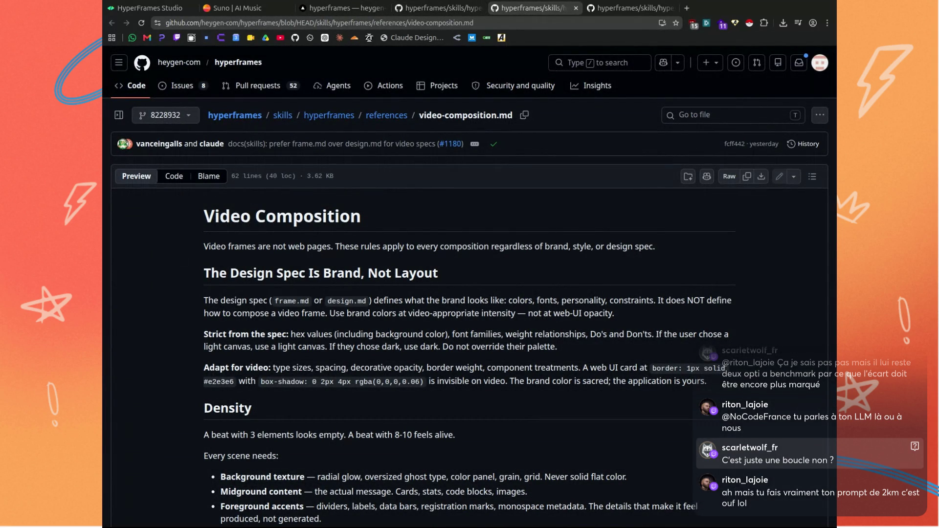
scroll(176, 251, "down", 5)
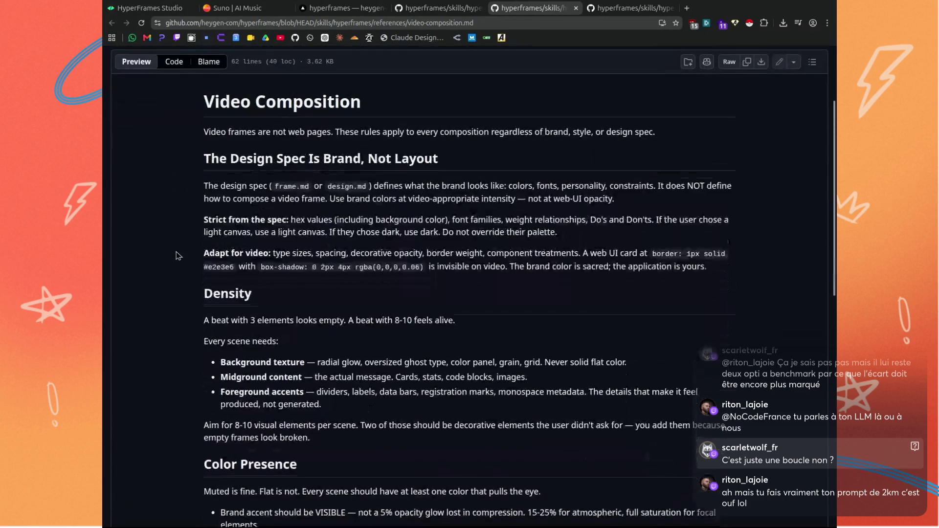
scroll(176, 255, "down", 5)
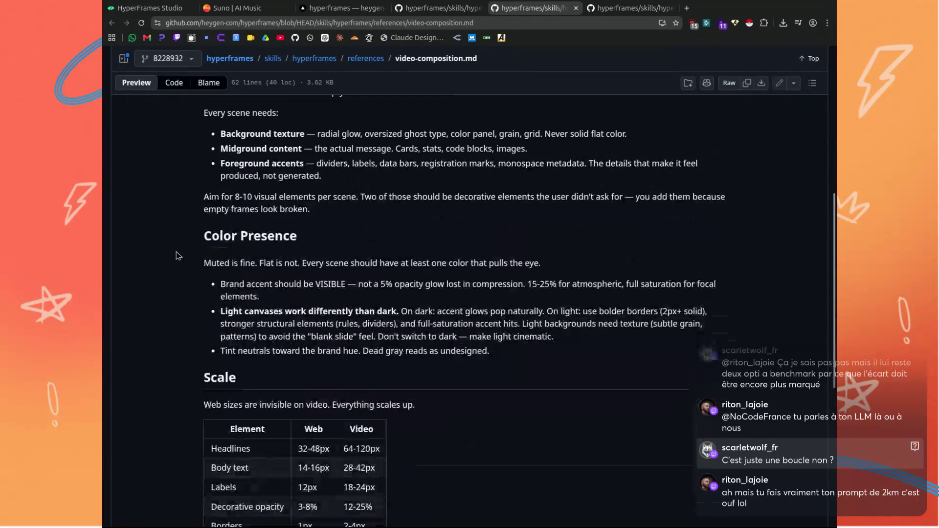
scroll(176, 255, "down", 5)
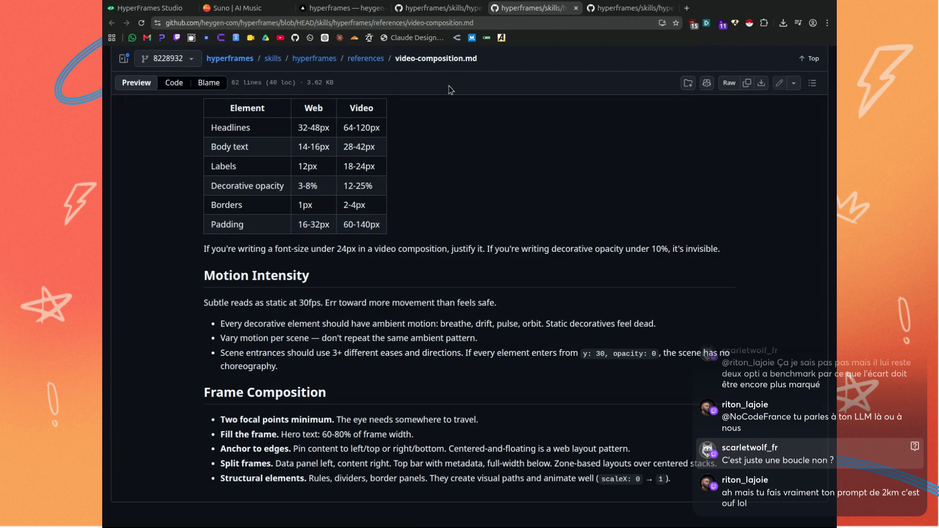
middle_click(519, 13)
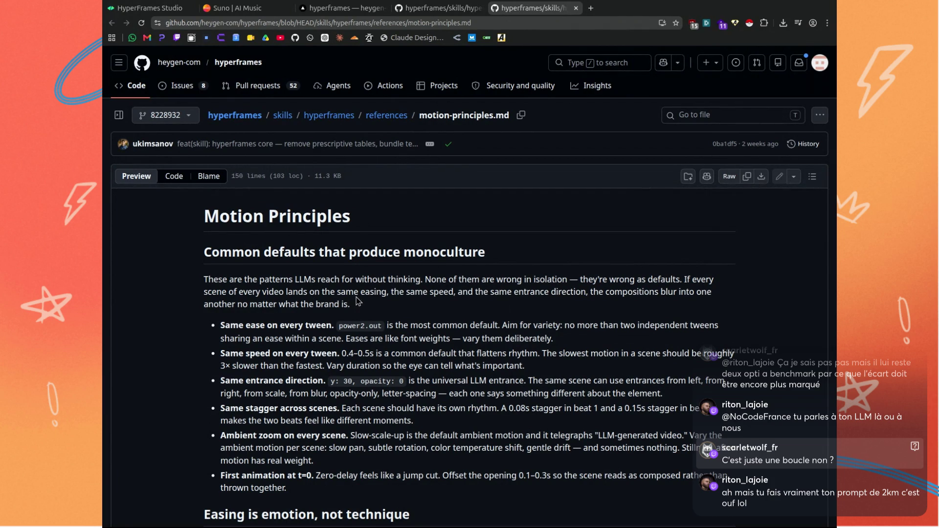
scroll(357, 301, "down", 1)
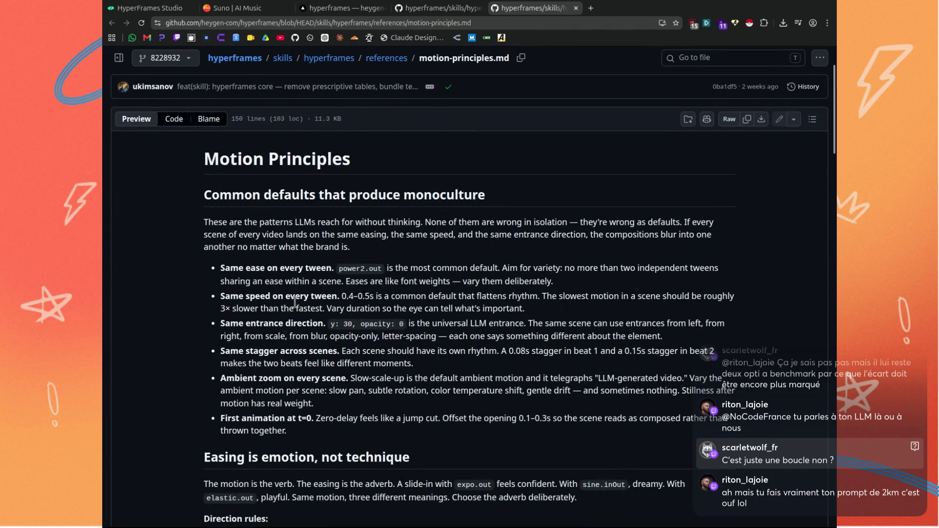
scroll(294, 302, "down", 3)
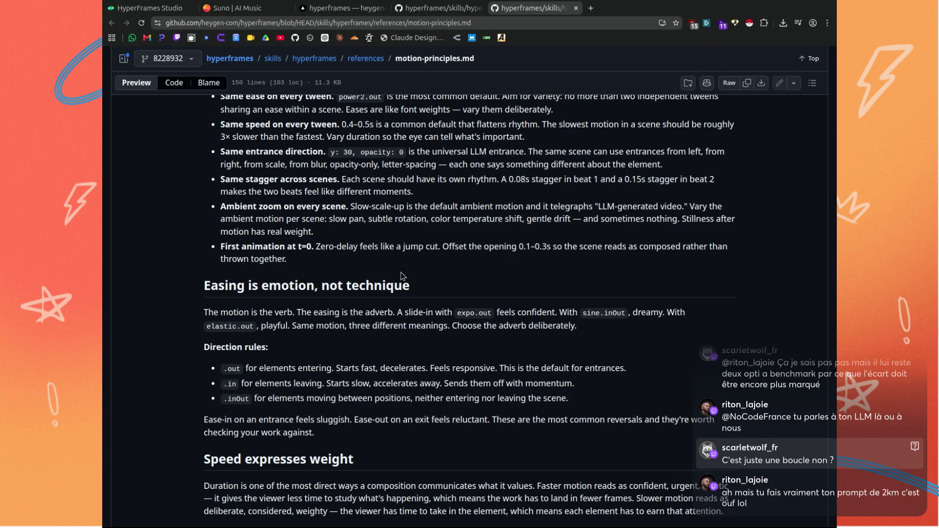
scroll(401, 272, "down", 2)
scroll(402, 275, "down", 3)
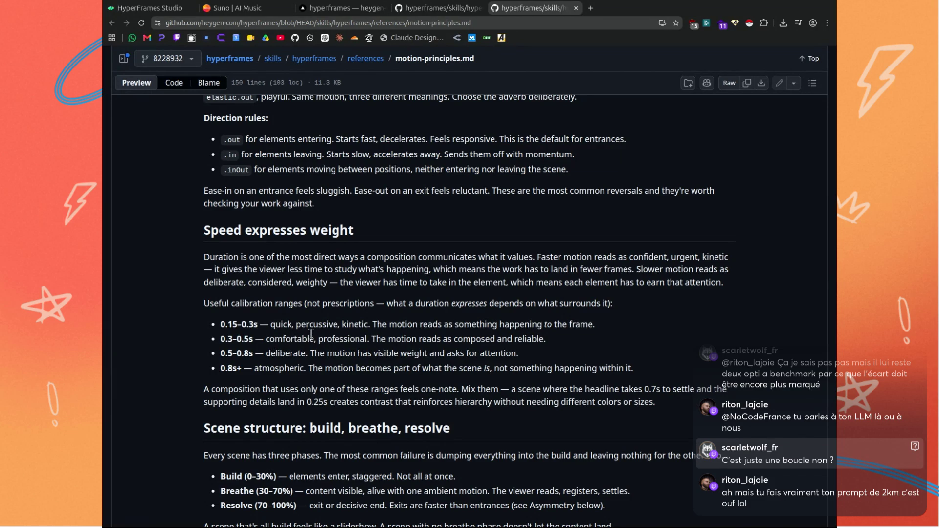
scroll(334, 320, "down", 2)
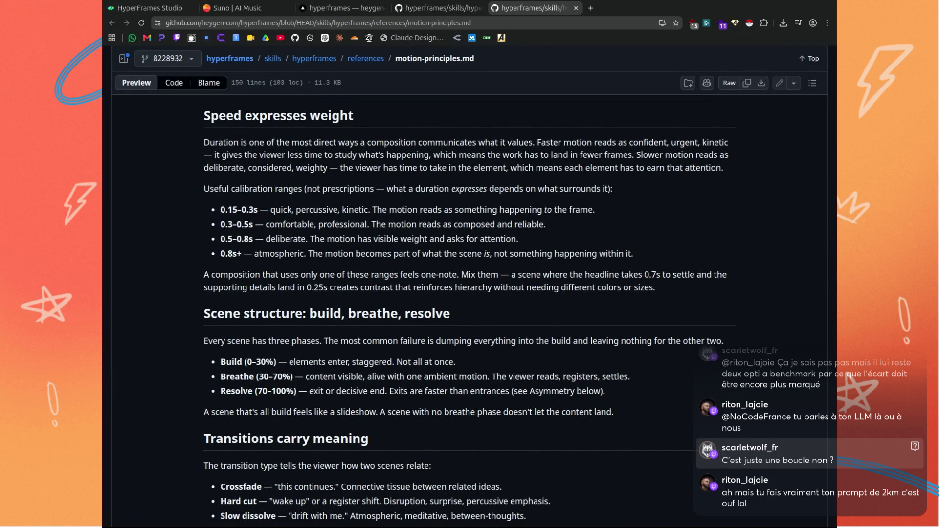
scroll(339, 288, "down", 4)
scroll(340, 288, "down", 1)
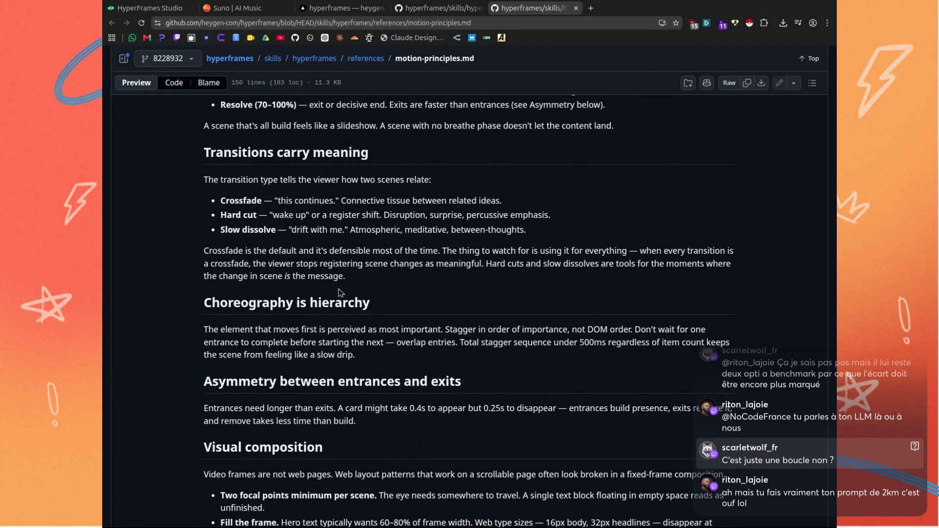
scroll(339, 289, "down", 3)
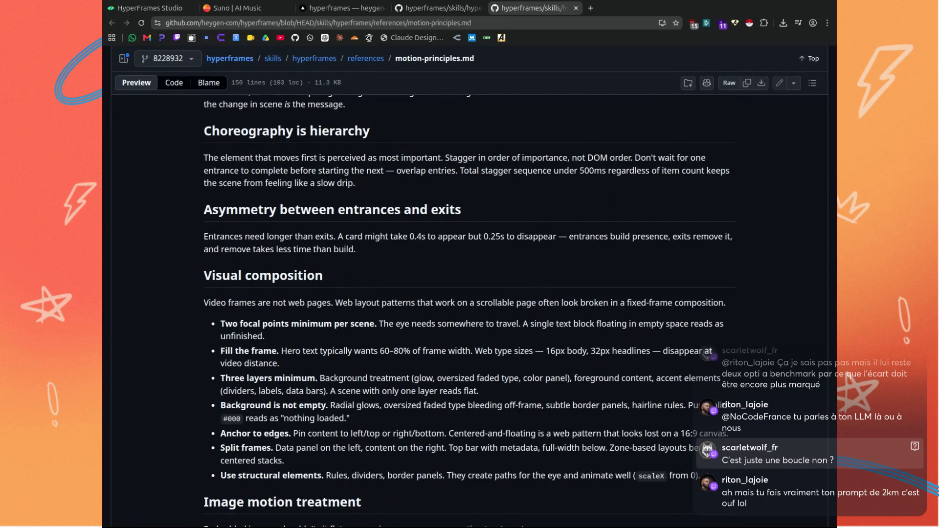
scroll(375, 262, "down", 4)
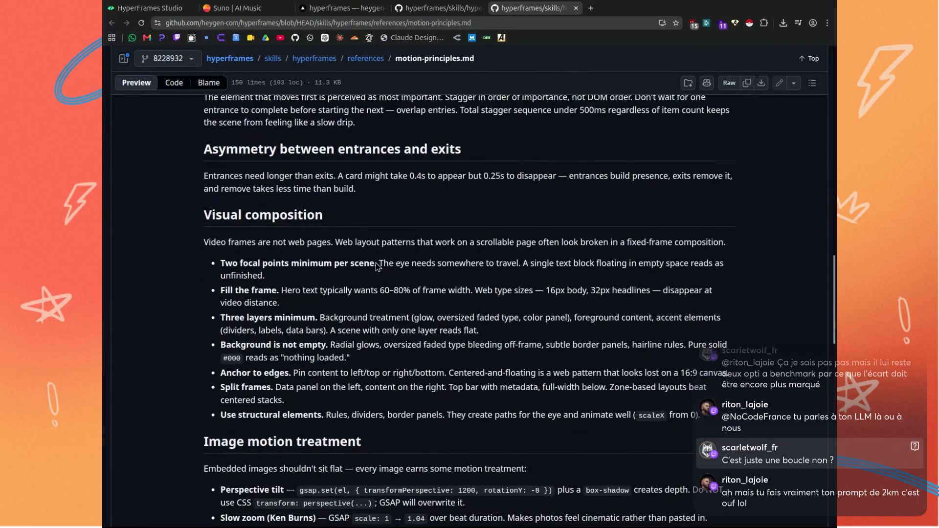
scroll(376, 263, "down", 7)
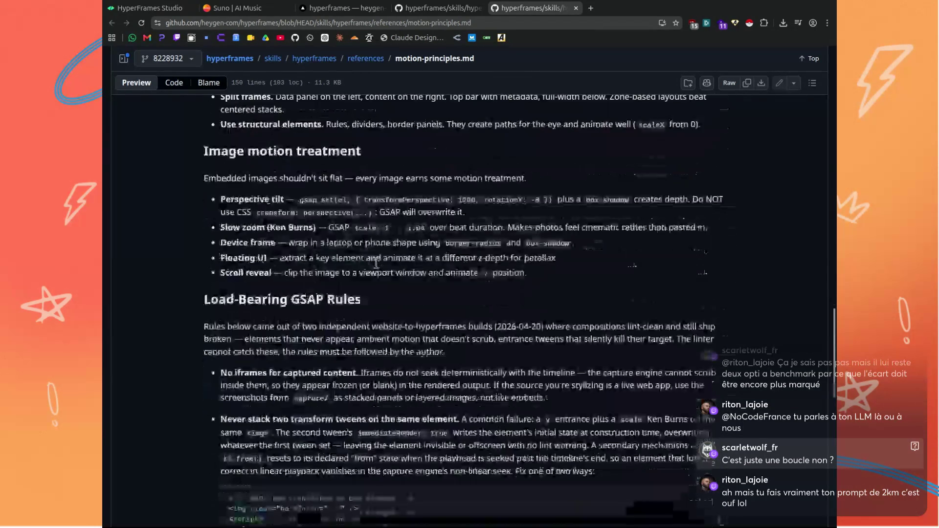
scroll(375, 268, "down", 5)
scroll(376, 264, "down", 2)
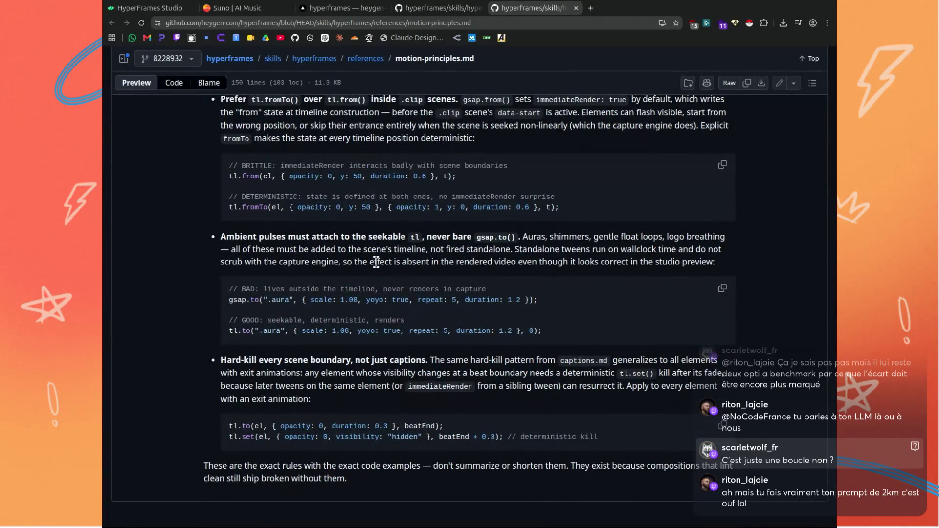
scroll(381, 263, "up", 10)
scroll(381, 264, "up", 10)
scroll(381, 266, "up", 10)
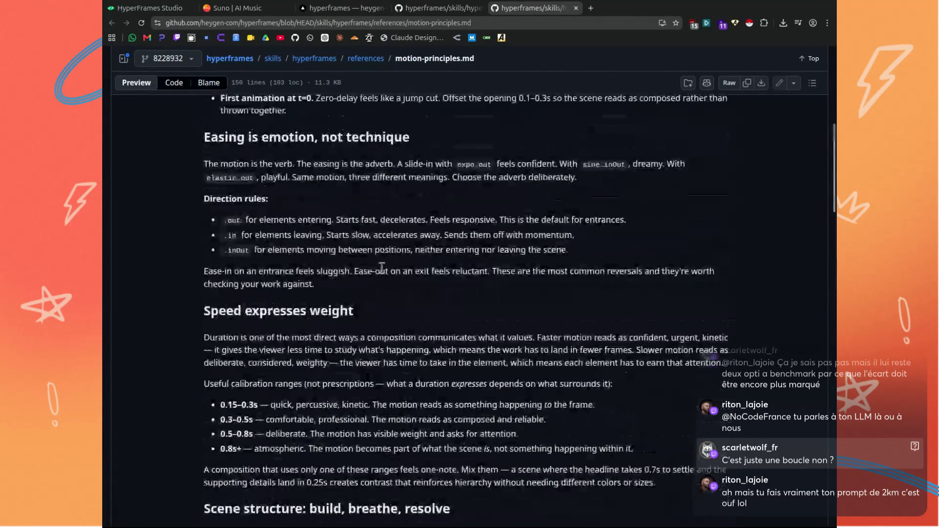
scroll(382, 268, "up", 10)
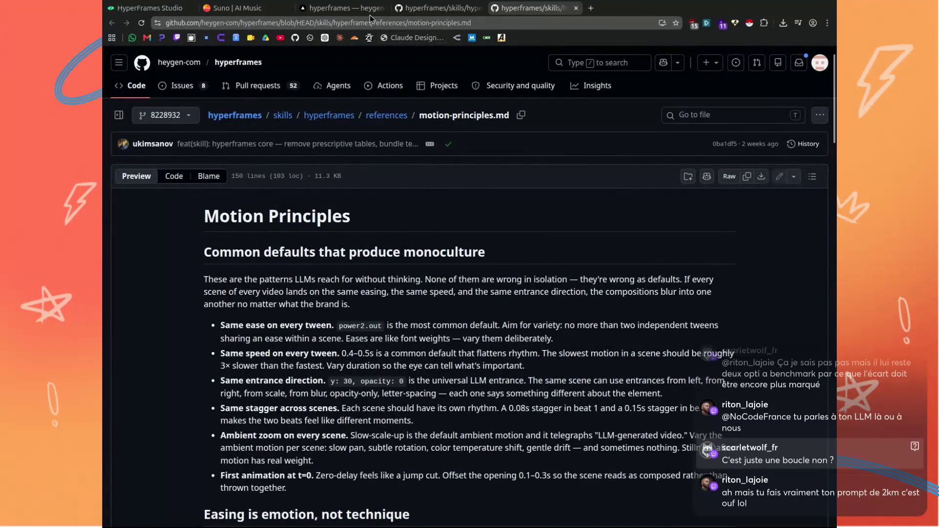
left_click(534, 8)
Scroll through the hyperframes skill page on skills.sh.
left_click(342, 8)
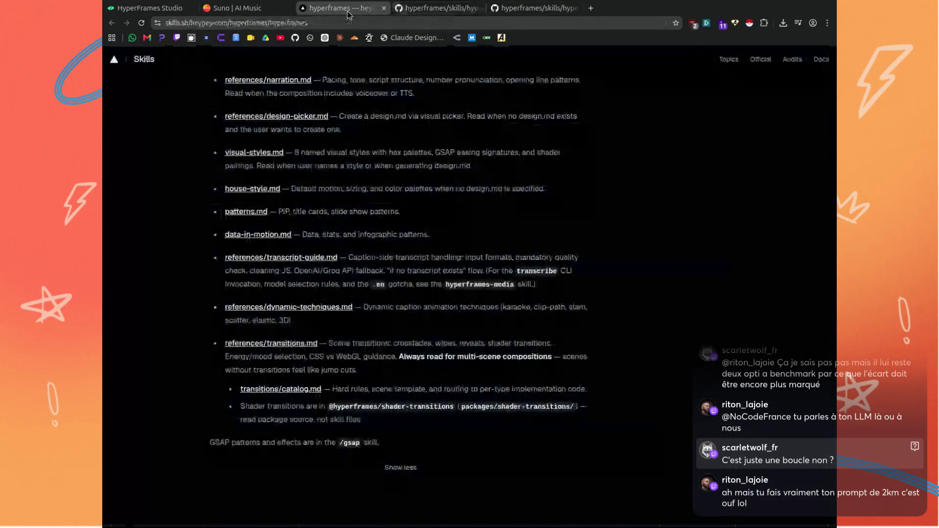
scroll(373, 318, "down", 2)
scroll(420, 333, "up", 5)
scroll(419, 335, "up", 10)
scroll(420, 335, "up", 5)
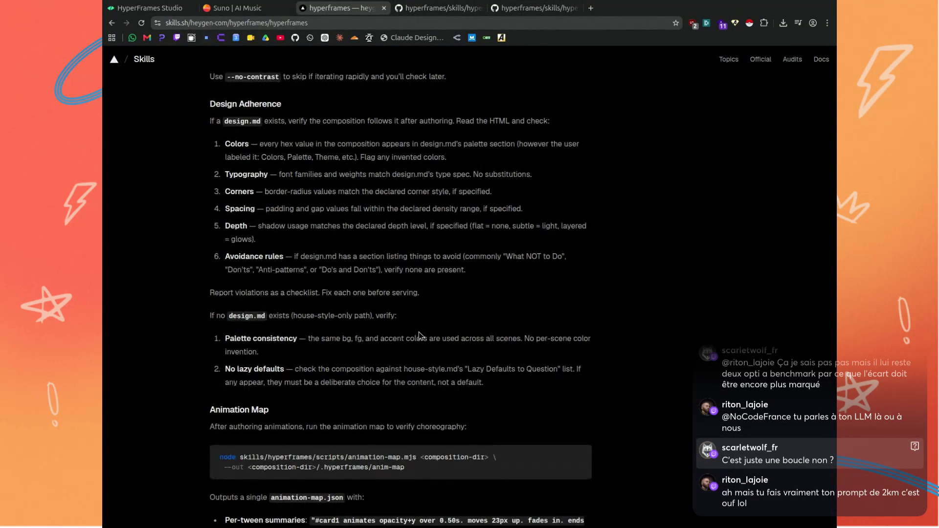
scroll(419, 333, "up", 5)
scroll(419, 333, "up", 5)
scroll(419, 332, "up", 5)
scroll(419, 335, "up", 5)
scroll(419, 336, "up", 5)
scroll(419, 335, "up", 5)
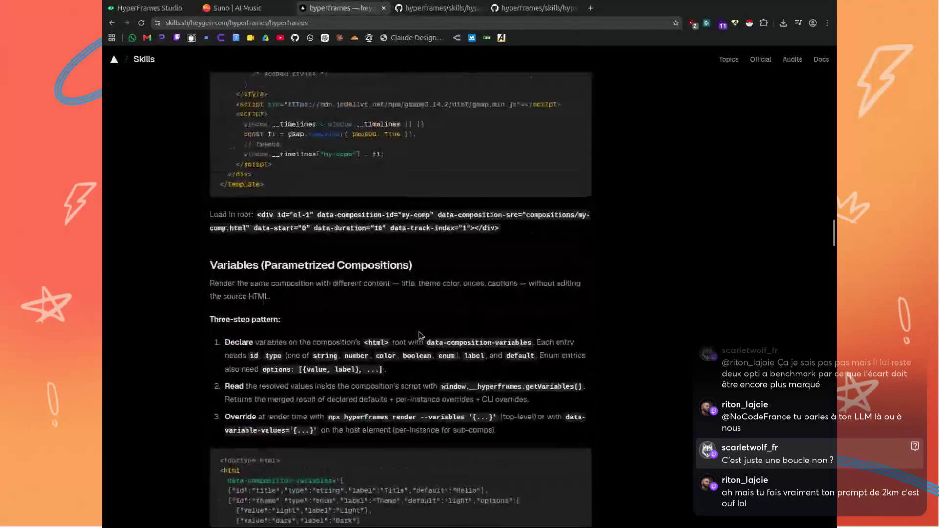
scroll(419, 336, "up", 5)
scroll(419, 336, "up", 5)
scroll(419, 335, "up", 5)
scroll(419, 335, "up", 5)
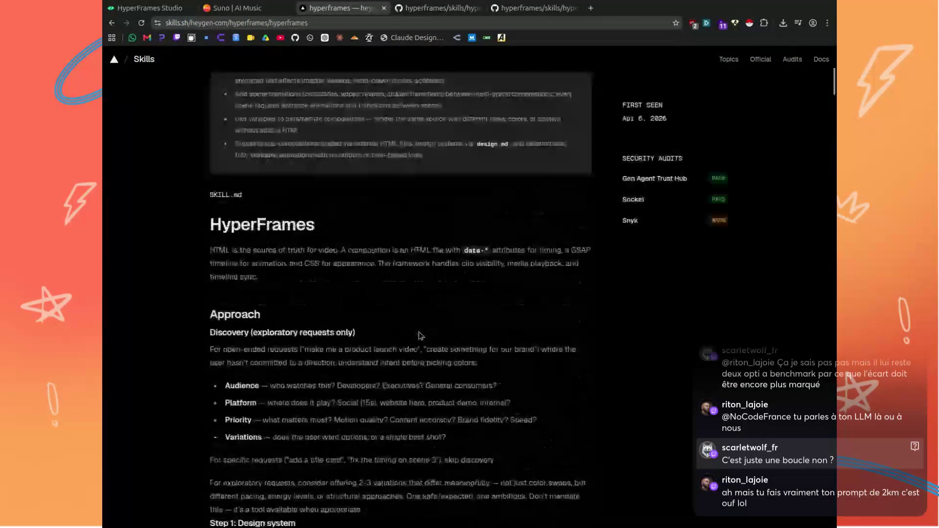
scroll(419, 335, "up", 5)
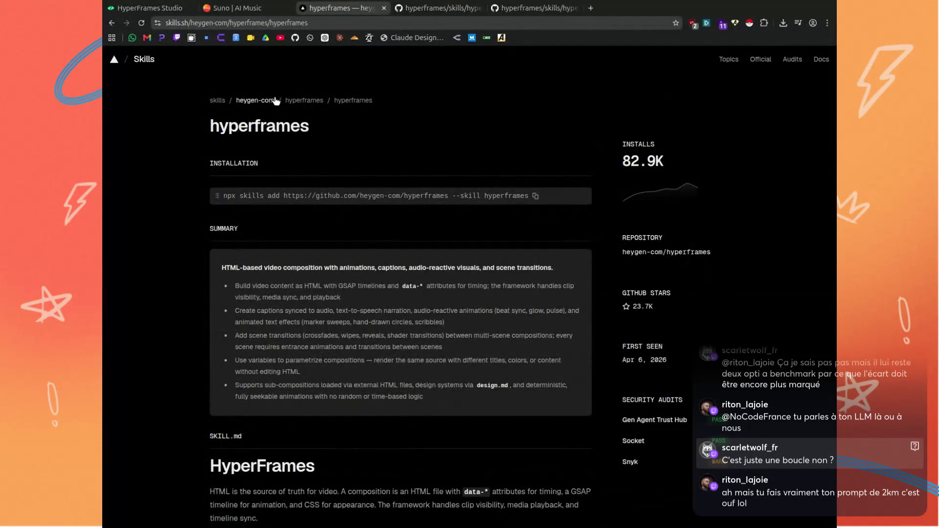
Go back to the hyperframes search results and open hyperframes-compose in a new tab.
left_click(112, 25)
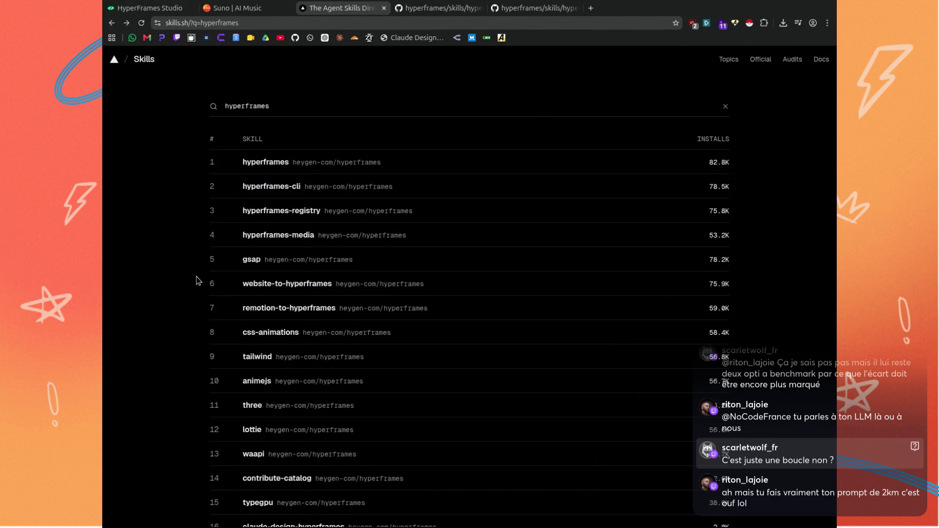
scroll(199, 278, "down", 2)
scroll(199, 278, "down", 1)
scroll(200, 279, "down", 3)
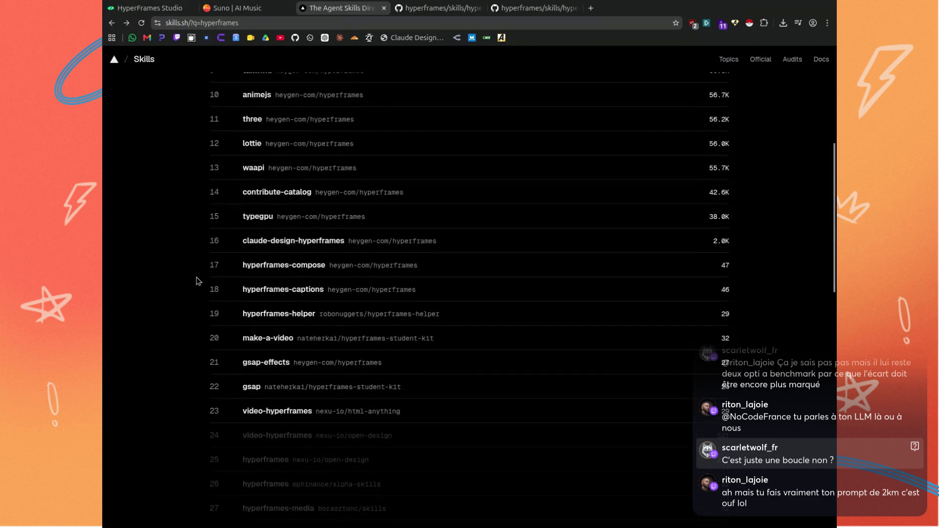
middle_click(284, 270)
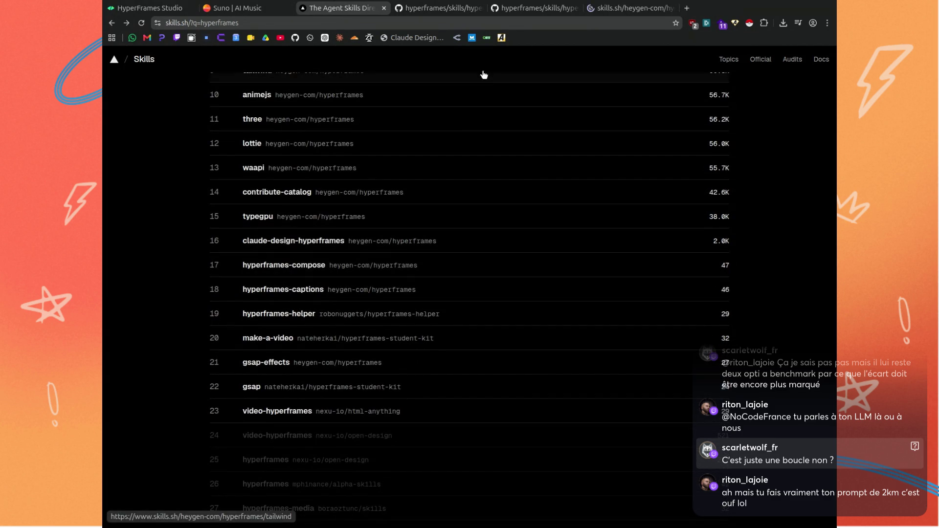
left_click(606, 10)
Expand and read the full hyperframes-compose skill text, then close it and return to the search results.
scroll(166, 262, "down", 5)
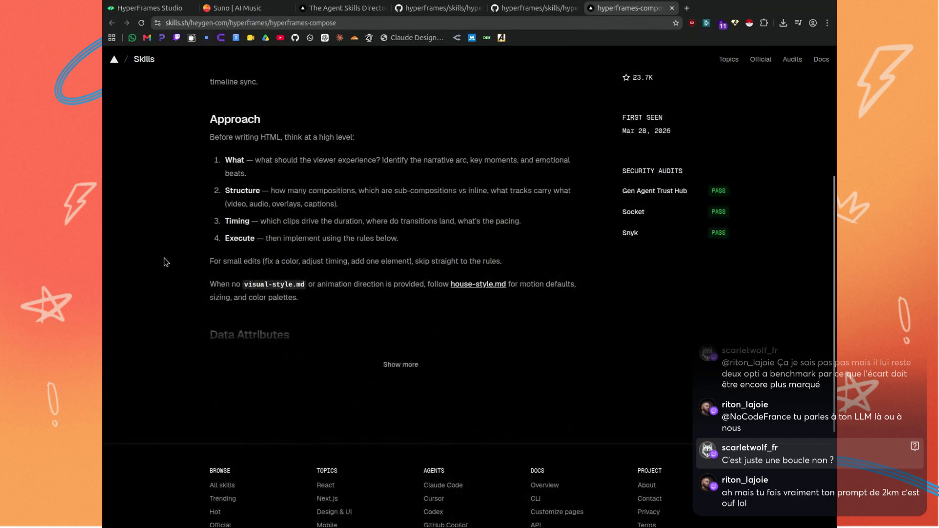
left_click(379, 372)
scroll(308, 335, "down", 3)
scroll(306, 331, "down", 10)
scroll(306, 331, "down", 8)
scroll(303, 333, "down", 6)
scroll(303, 333, "down", 7)
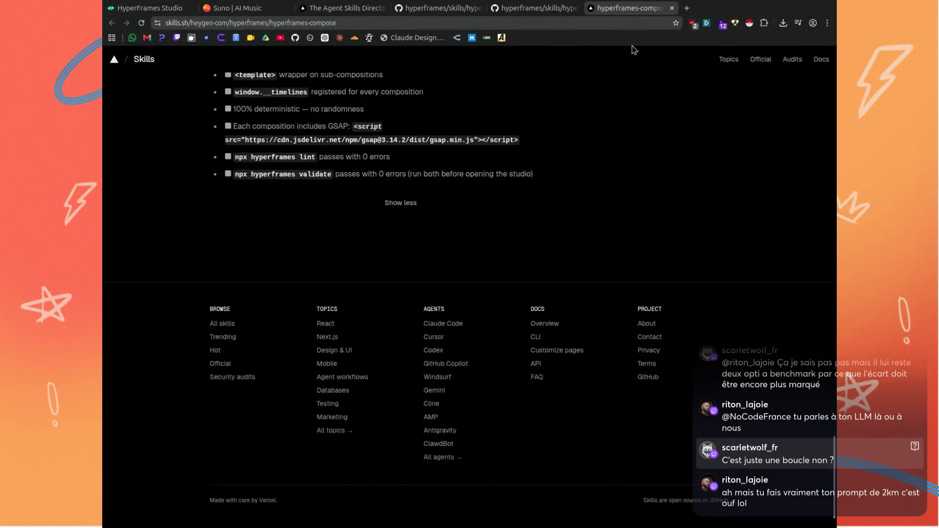
key("ctrl+w")
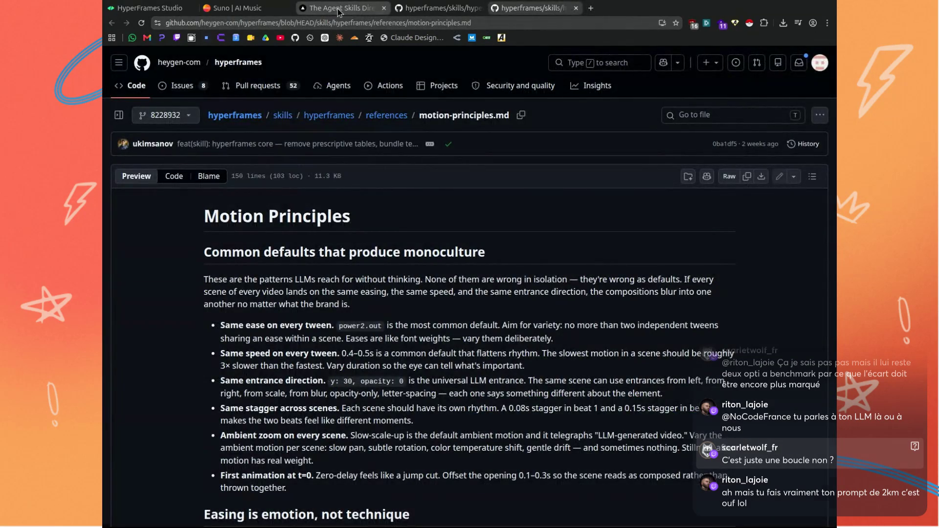
left_click(340, 9)
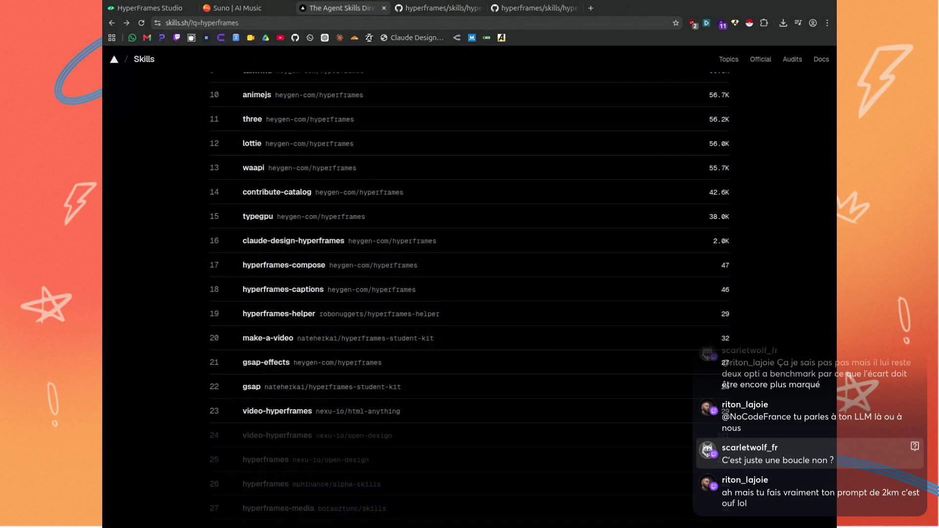
left_click(164, 10)
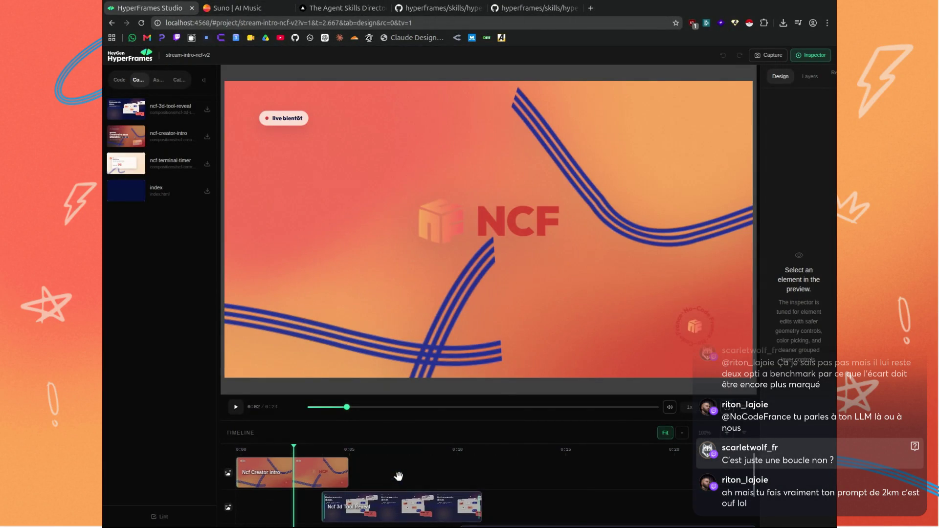
Rewind the preview to 0:00, play the intro and pause at about 0:03.
mouse_move(296, 448)
left_mouse_down()
mouse_move(204, 454)
mouse_move(327, 453)
mouse_move(235, 458)
left_mouse_up()
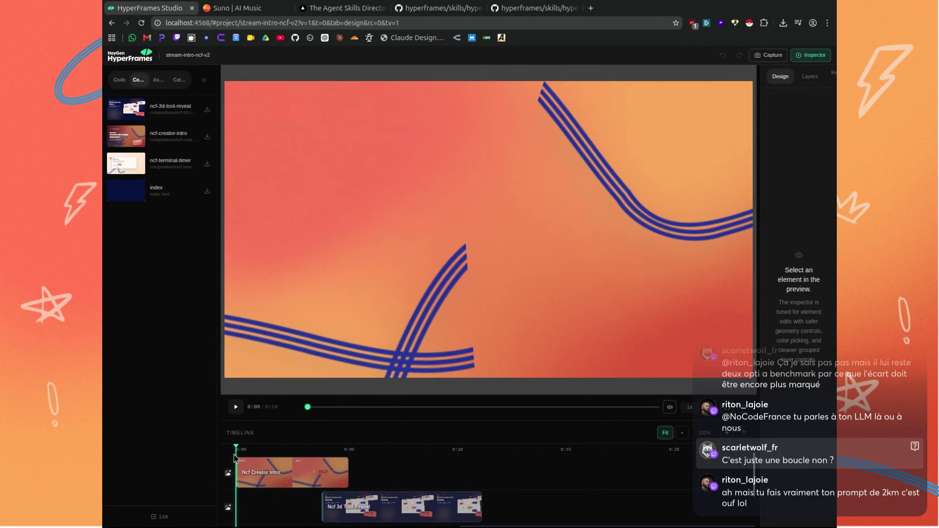
left_click(235, 408)
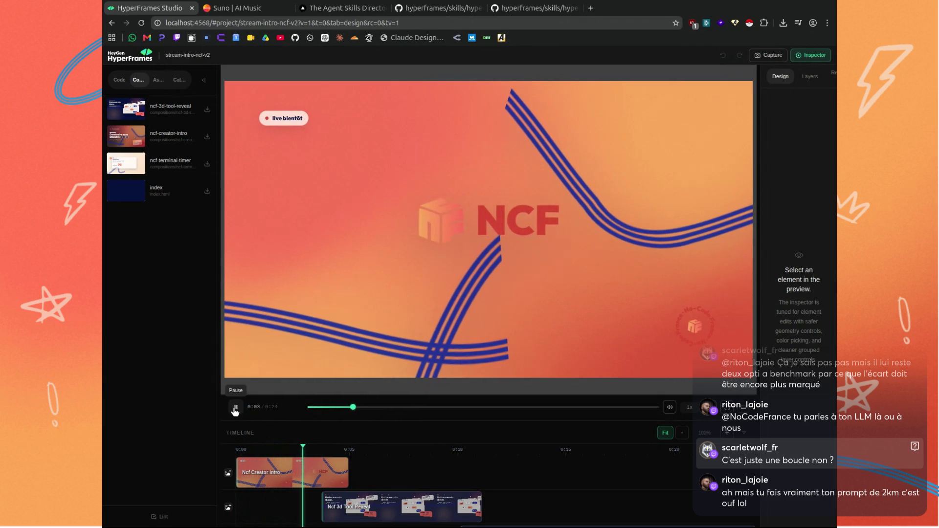
left_click(235, 408)
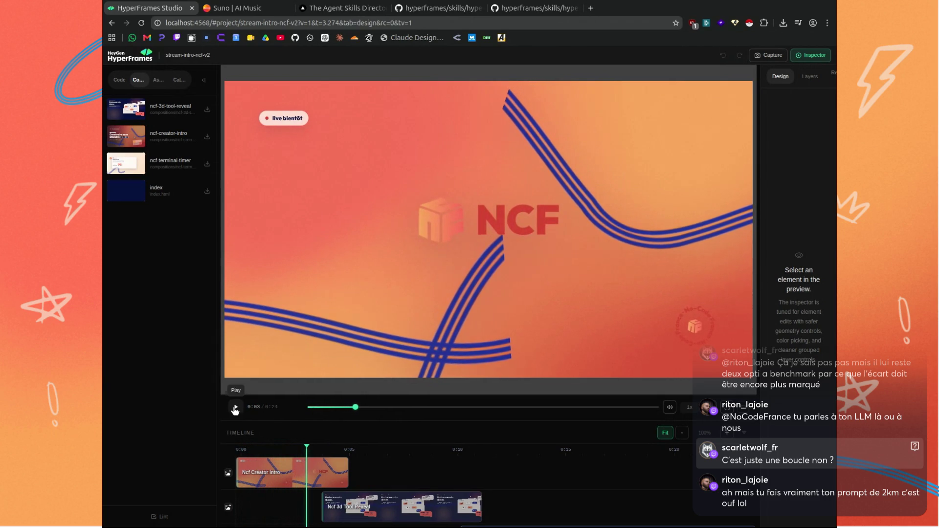
Select the lower-left wave graphic and drag it toward the top-left, then back down.
left_click(371, 338)
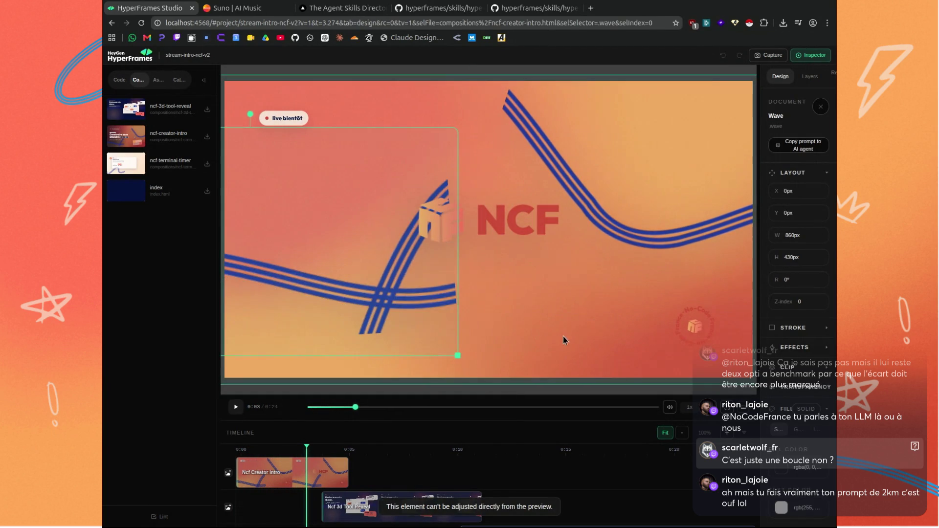
left_click_drag(411, 299, 375, 250)
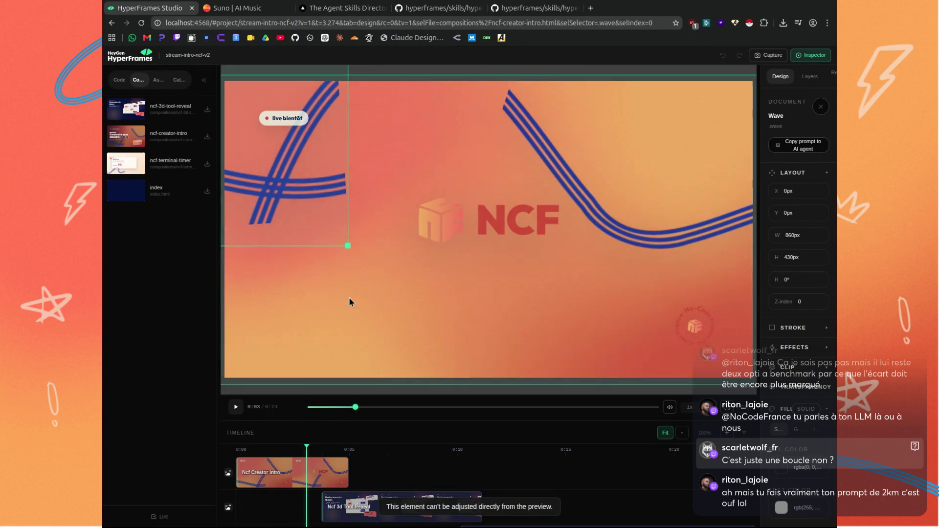
mouse_move(375, 251)
left_mouse_down()
mouse_move(270, 165)
mouse_move(363, 287)
left_mouse_up()
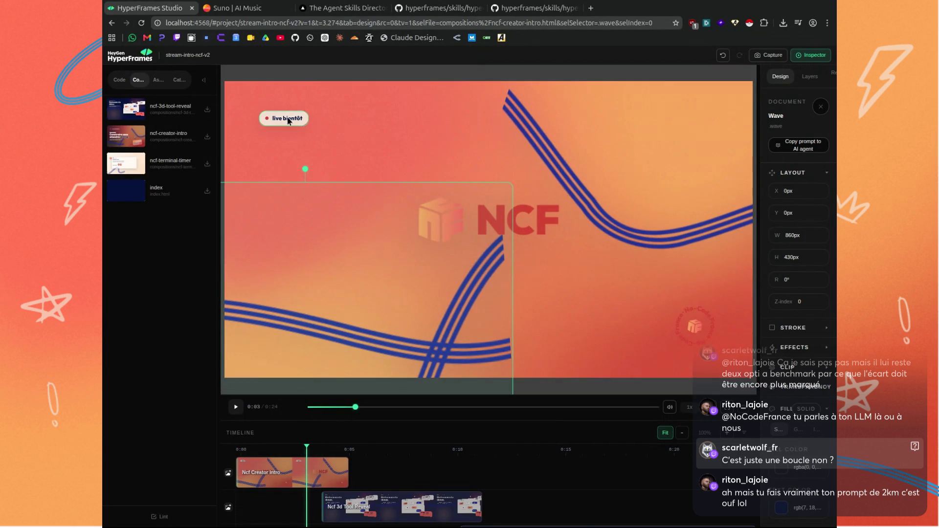
scroll(403, 482, "down", 1)
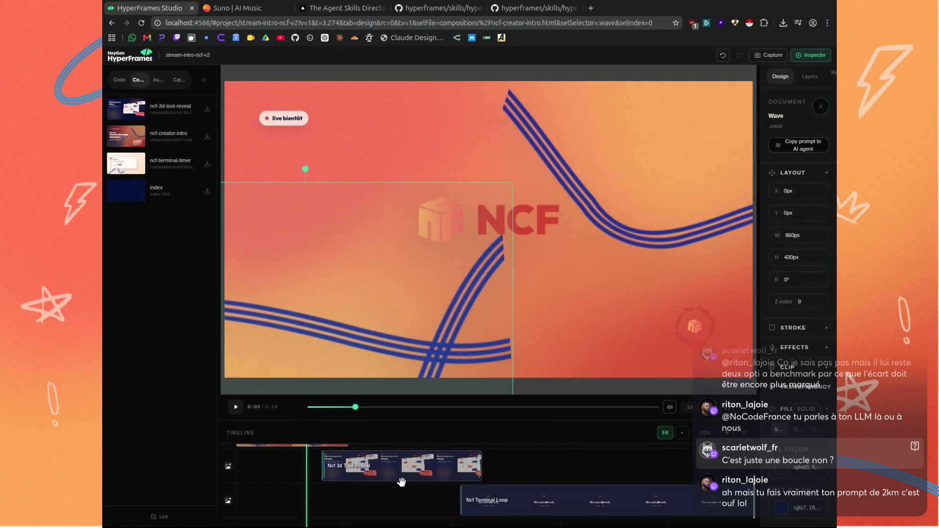
left_click_drag(308, 465, 388, 474)
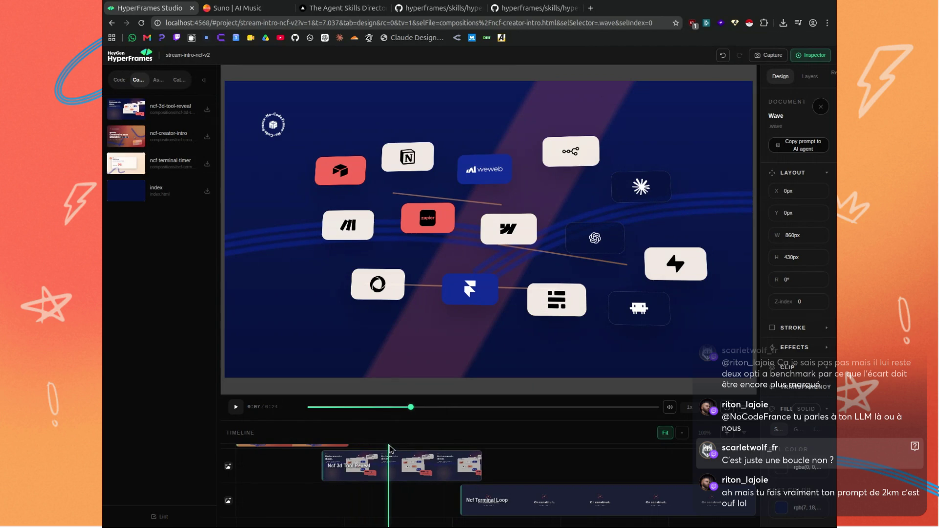
left_click_drag(391, 448, 428, 451)
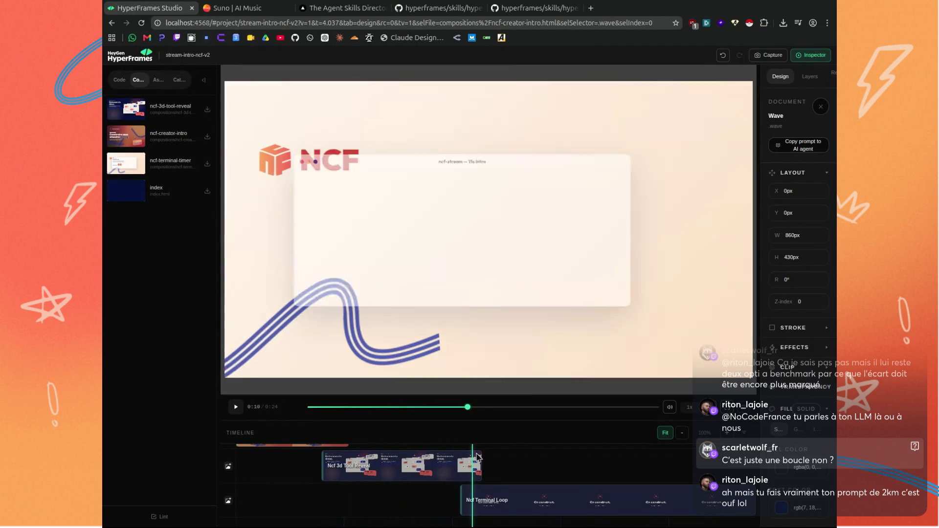
mouse_move(478, 457)
left_mouse_down()
mouse_move(739, 496)
mouse_move(448, 514)
mouse_move(684, 514)
mouse_move(300, 509)
left_mouse_up()
scroll(341, 471, "up", 2)
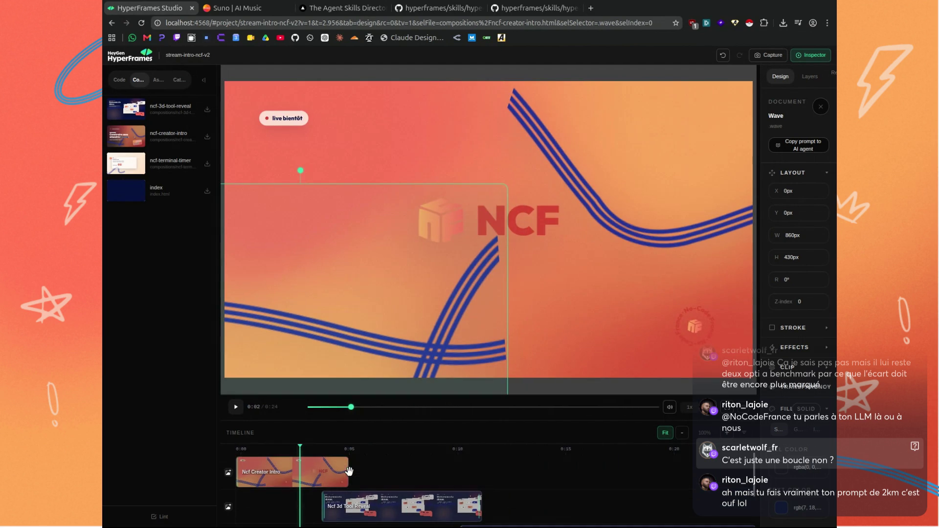
scroll(368, 457, "down", 2)
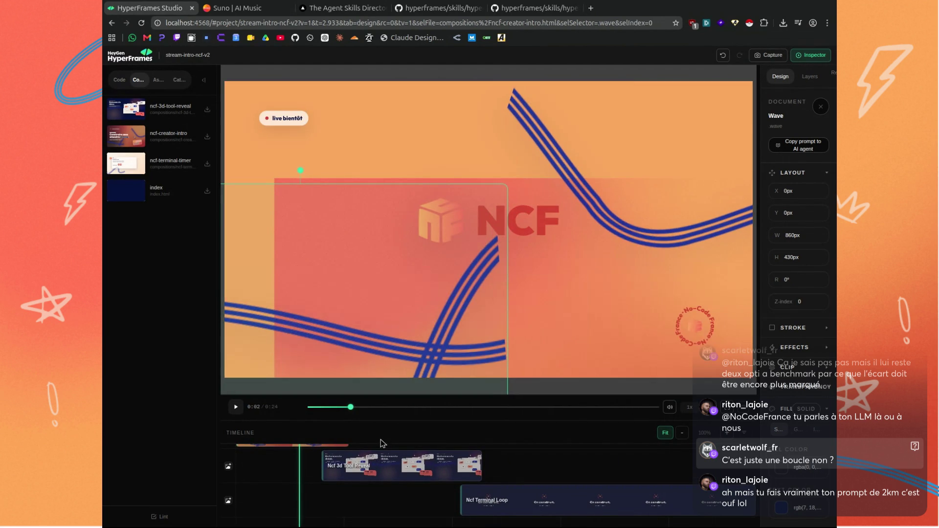
scroll(321, 454, "up", 2)
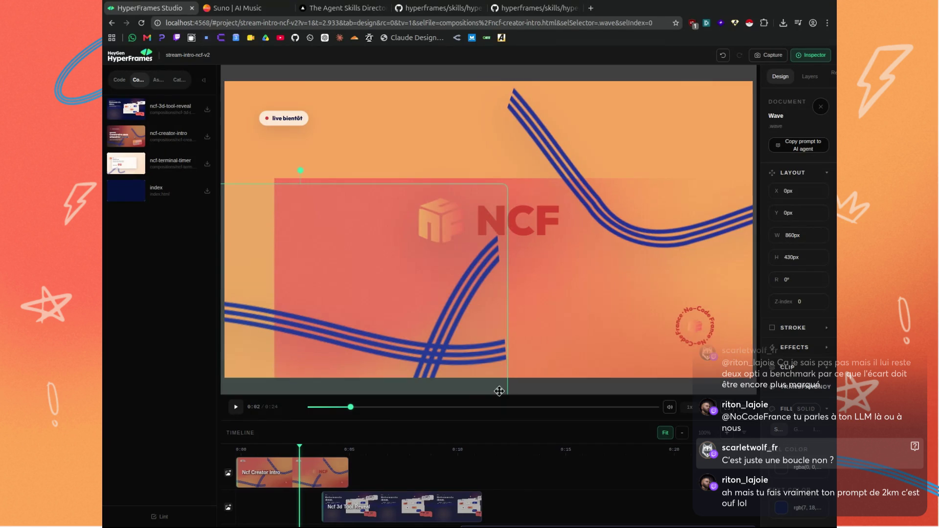
Scrub from the logo cards to the 'waiting for live signal' terminal line, then back to the opening.
scroll(323, 455, "down", 1)
scroll(323, 455, "down", 1)
scroll(323, 455, "up", 1)
scroll(323, 450, "up", 1)
mouse_move(300, 448)
left_mouse_down()
mouse_move(482, 449)
mouse_move(369, 481)
left_mouse_up()
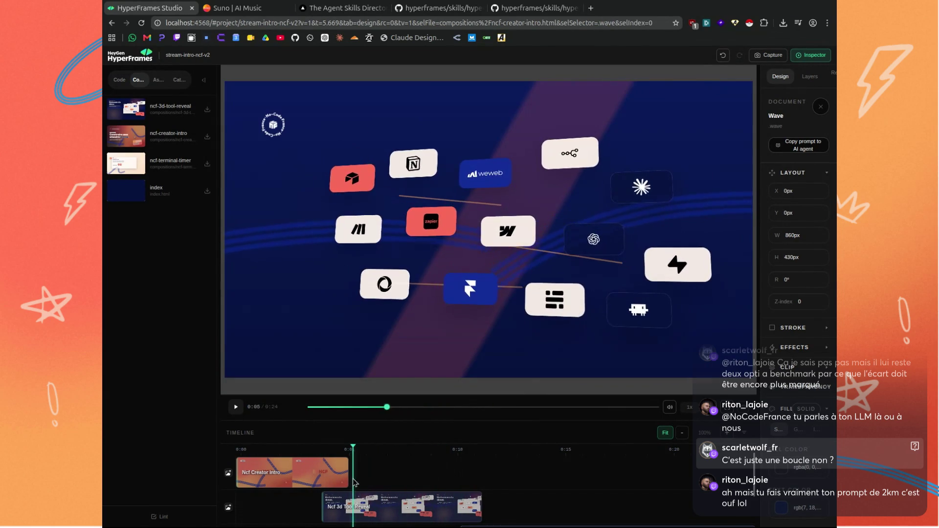
left_click_drag(369, 481, 690, 496)
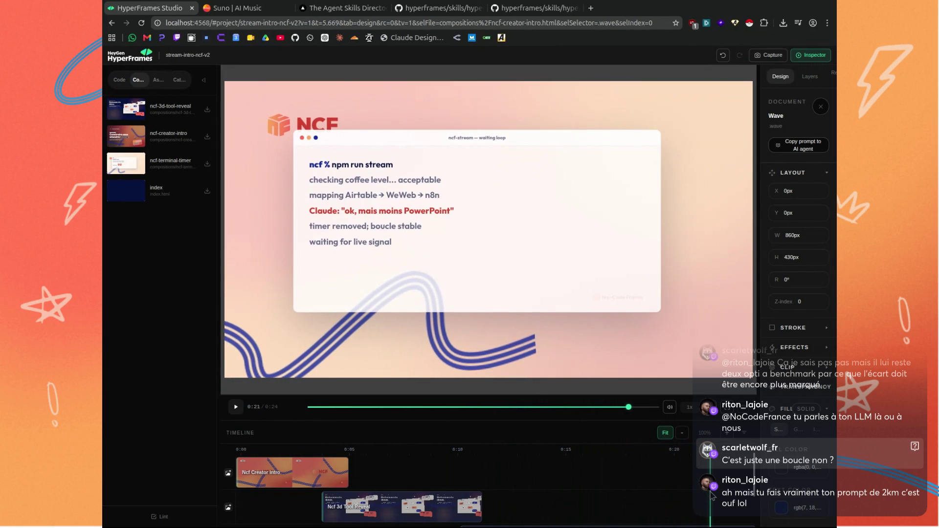
left_click_drag(690, 495, 589, 494)
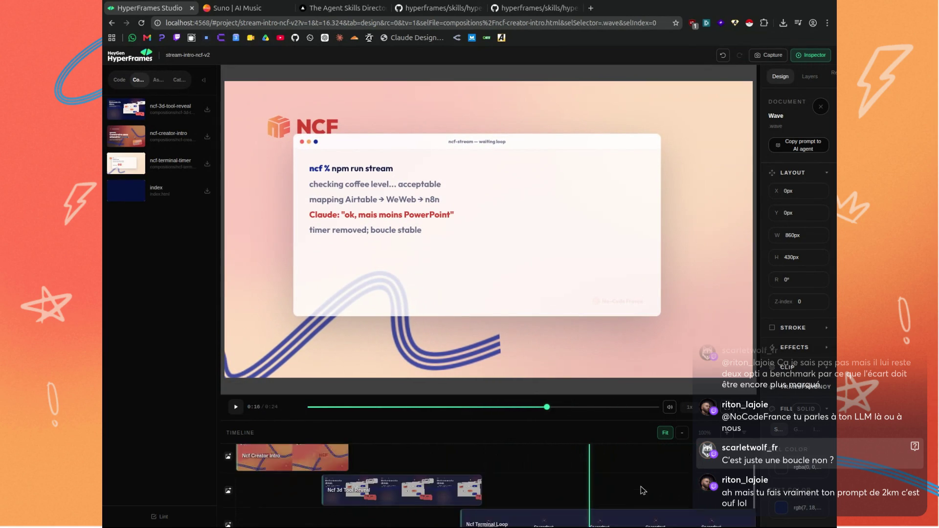
mouse_move(592, 451)
left_mouse_down()
mouse_move(705, 459)
mouse_move(508, 451)
mouse_move(736, 460)
mouse_move(520, 445)
left_mouse_up()
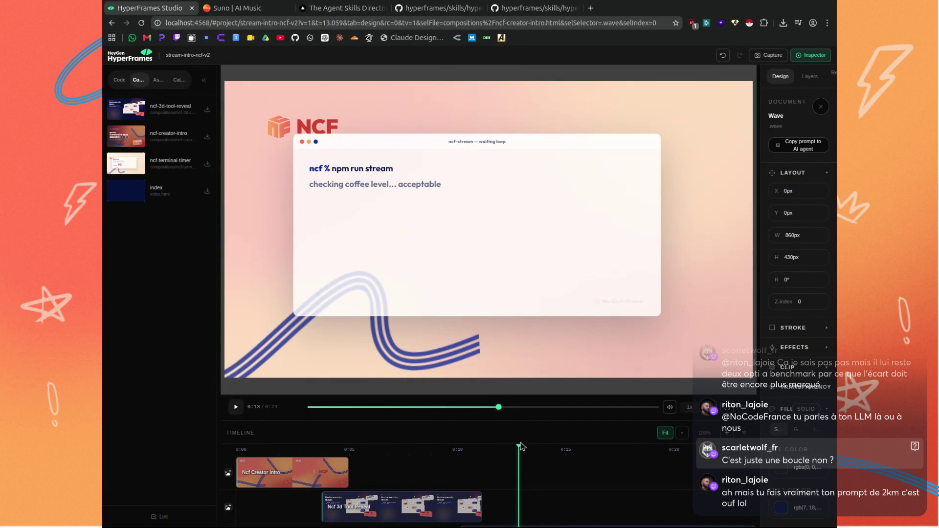
mouse_move(520, 448)
left_mouse_down()
mouse_move(267, 448)
mouse_move(270, 467)
mouse_move(311, 473)
left_mouse_up()
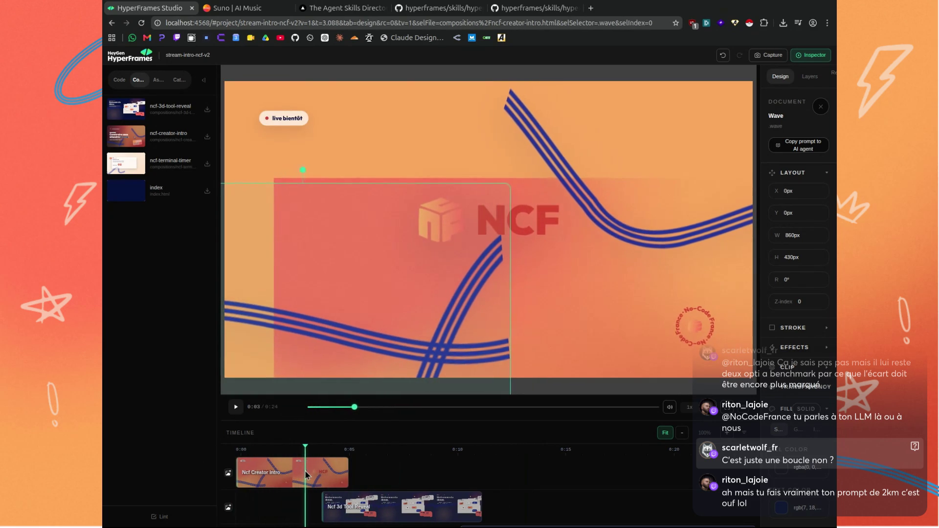
left_click_drag(311, 471, 289, 477)
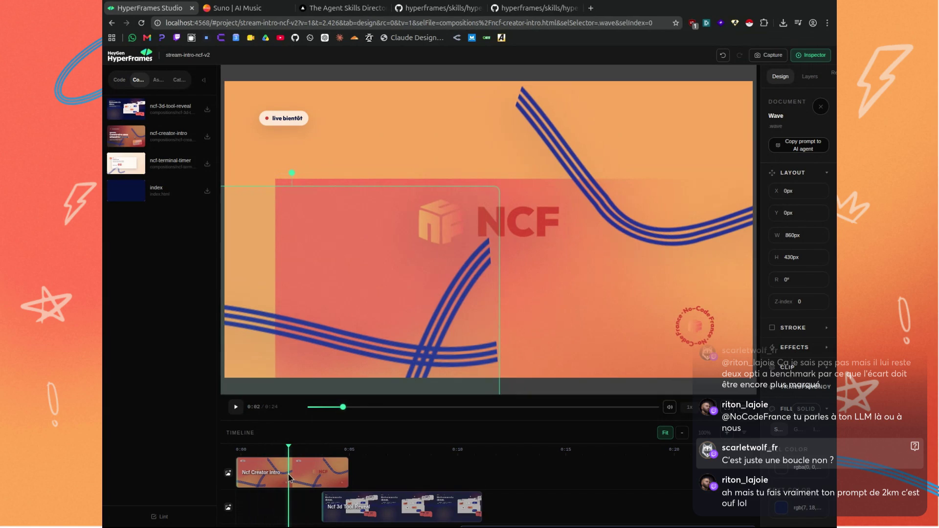
left_click_drag(289, 477, 474, 480)
Scrub through the terminal lines and tool-logo cards, ending back on the orange NCF intro.
scroll(496, 484, "down", 2)
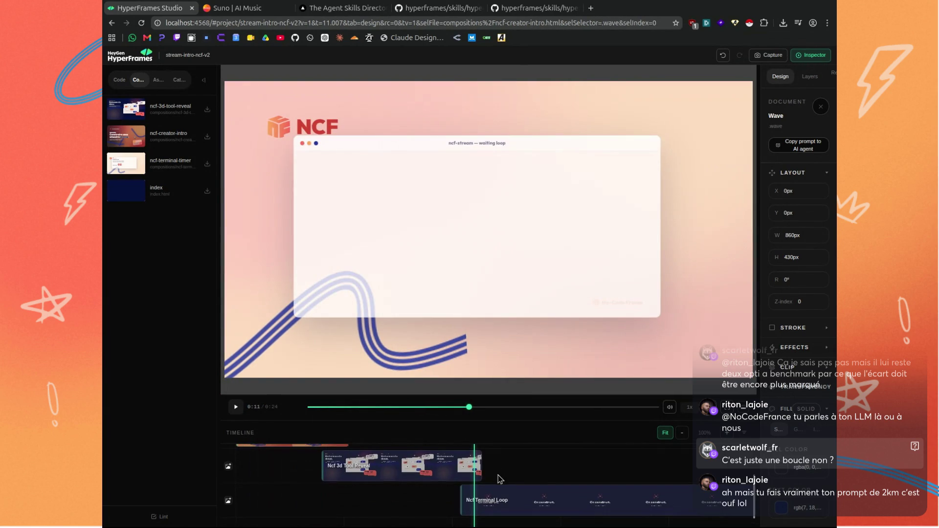
scroll(494, 463, "up", 2)
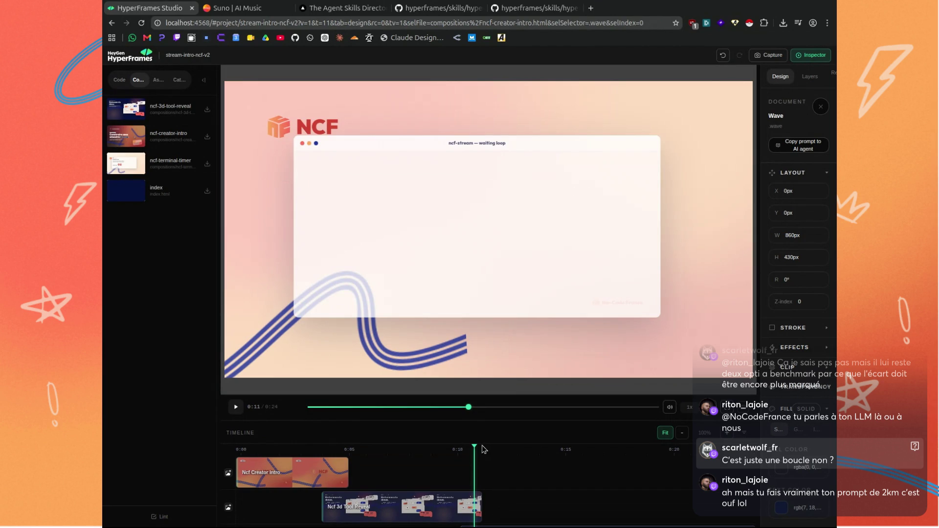
scroll(500, 456, "down", 2)
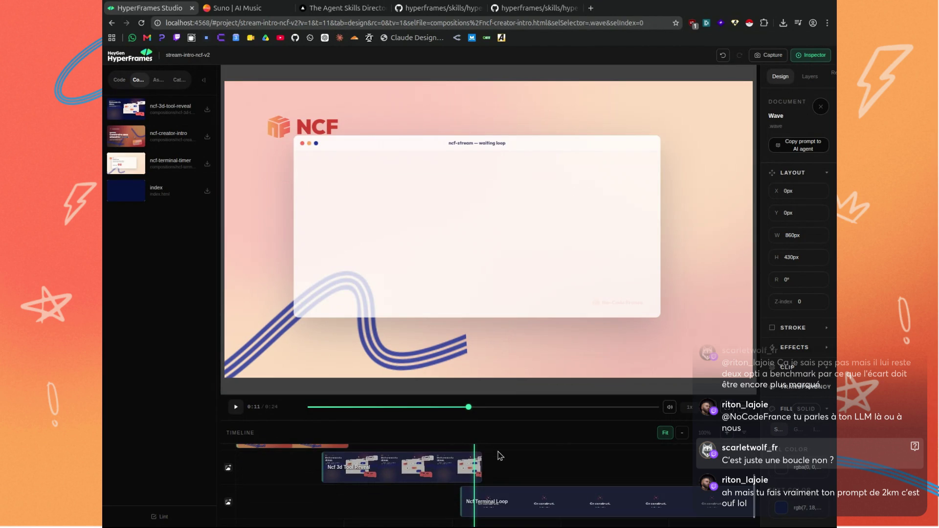
scroll(500, 456, "down", 1)
scroll(494, 453, "up", 3)
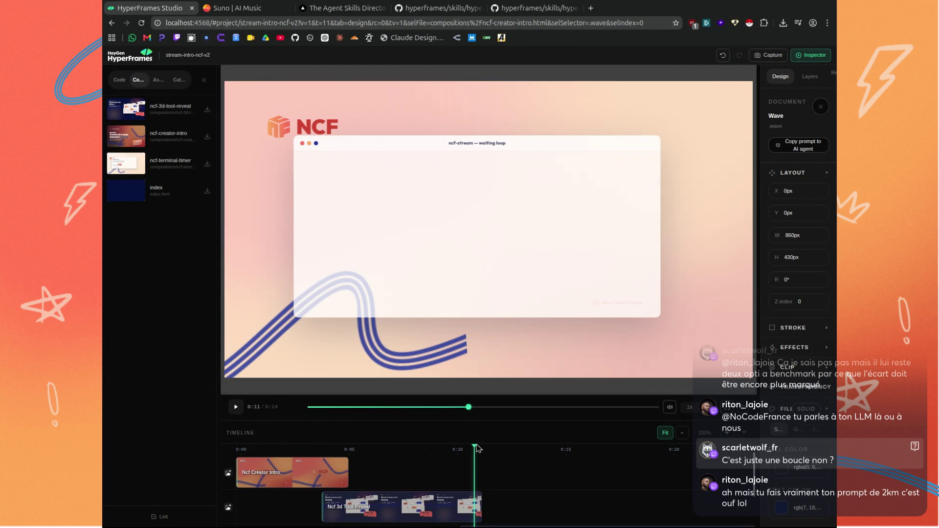
left_click_drag(475, 447, 627, 452)
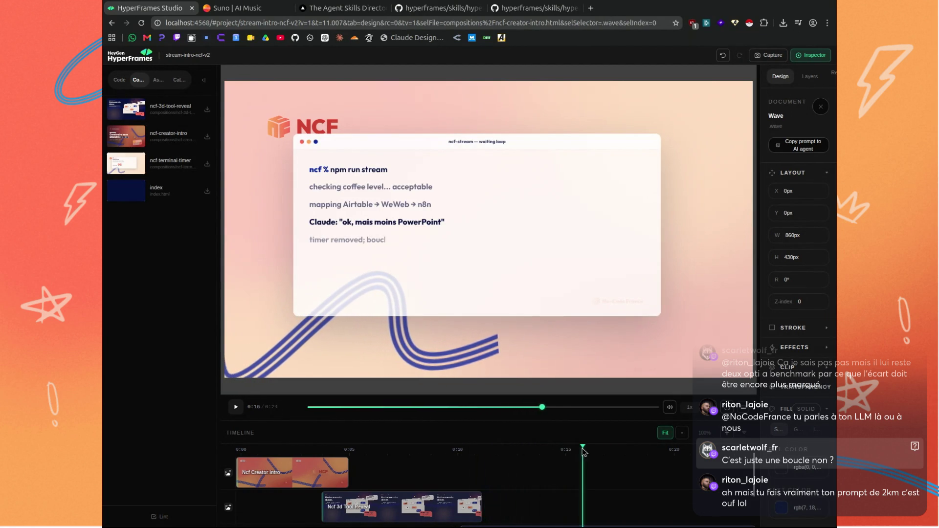
mouse_move(627, 452)
left_mouse_down()
mouse_move(411, 448)
mouse_move(417, 461)
mouse_move(432, 455)
mouse_move(369, 450)
mouse_move(381, 458)
left_mouse_up()
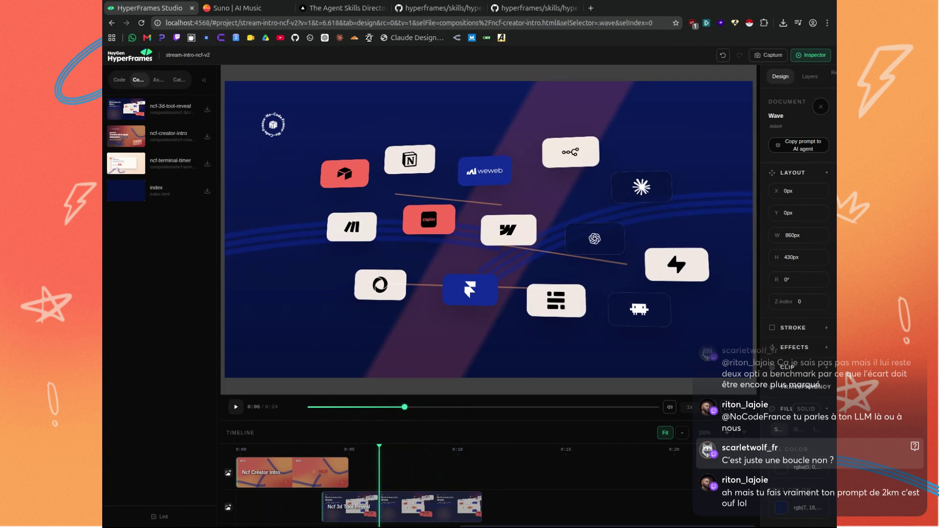
left_click_drag(380, 454, 447, 454)
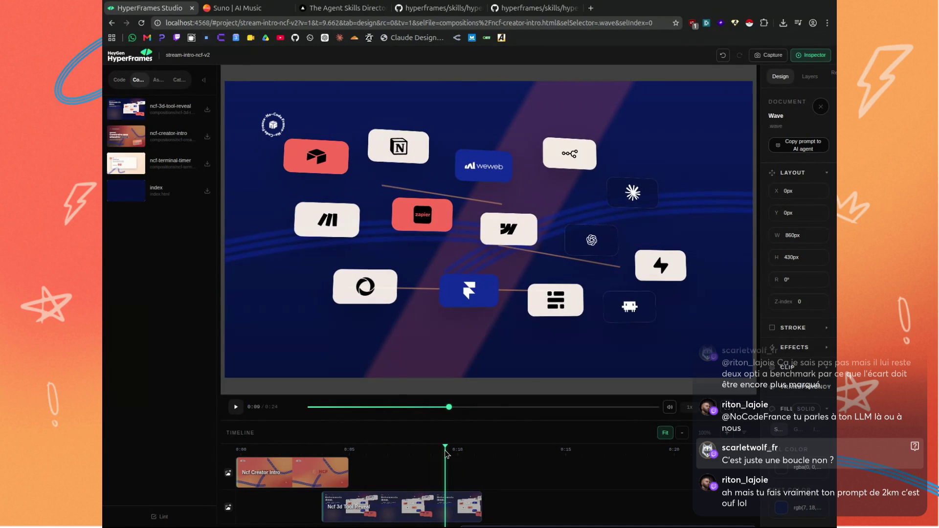
left_click_drag(445, 454, 445, 454)
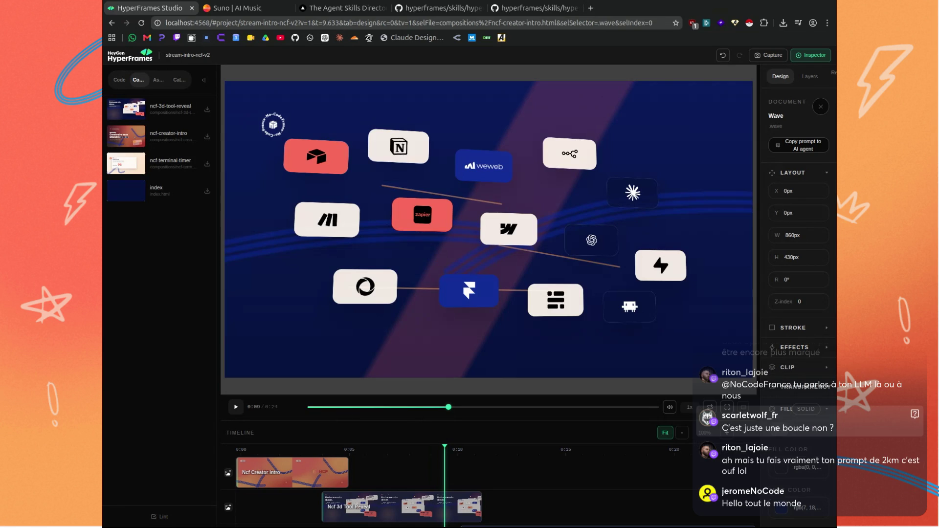
mouse_move(445, 454)
left_mouse_down()
mouse_move(314, 455)
mouse_move(453, 467)
mouse_move(406, 458)
left_mouse_up()
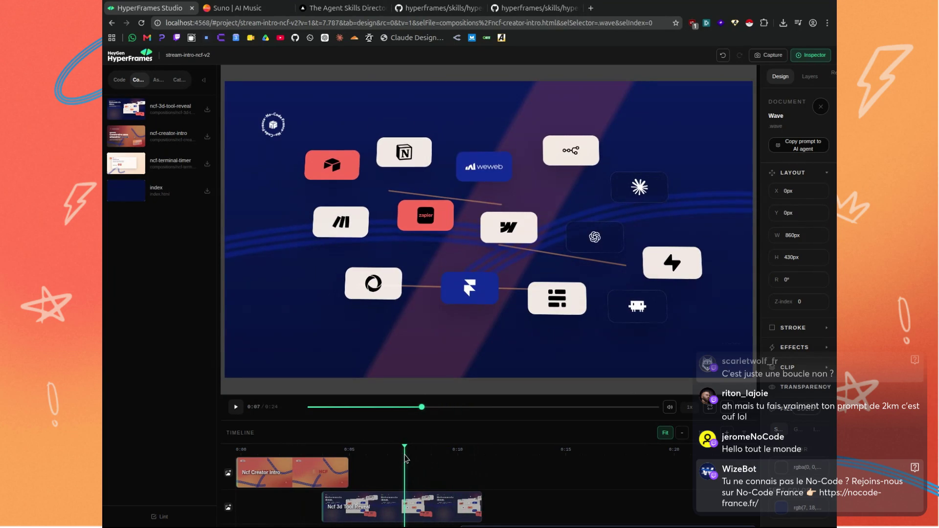
Replay the terminal scene around 0:17–0:19, then switch to the GitHub tab and type 'behter'.
scroll(406, 459, "down", 1)
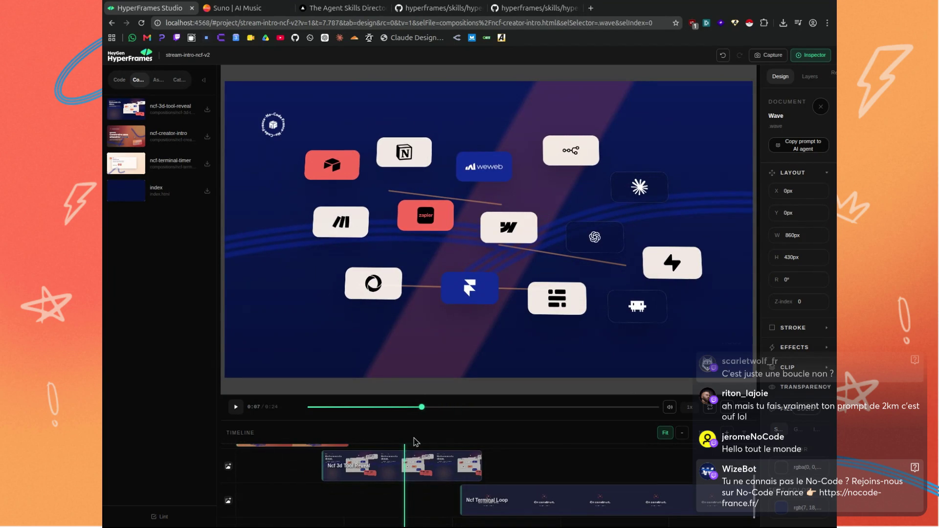
scroll(405, 455, "up", 1)
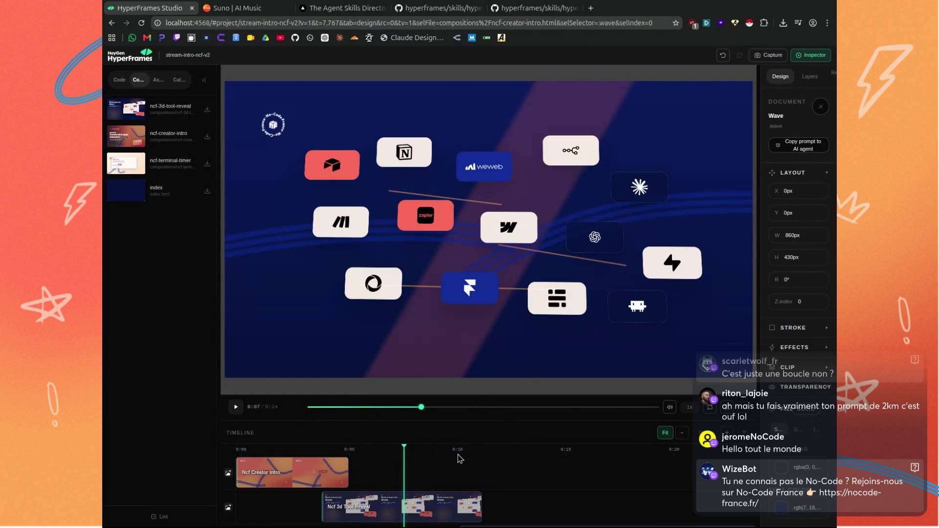
scroll(501, 463, "down", 1)
scroll(504, 470, "up", 1)
scroll(521, 473, "down", 1)
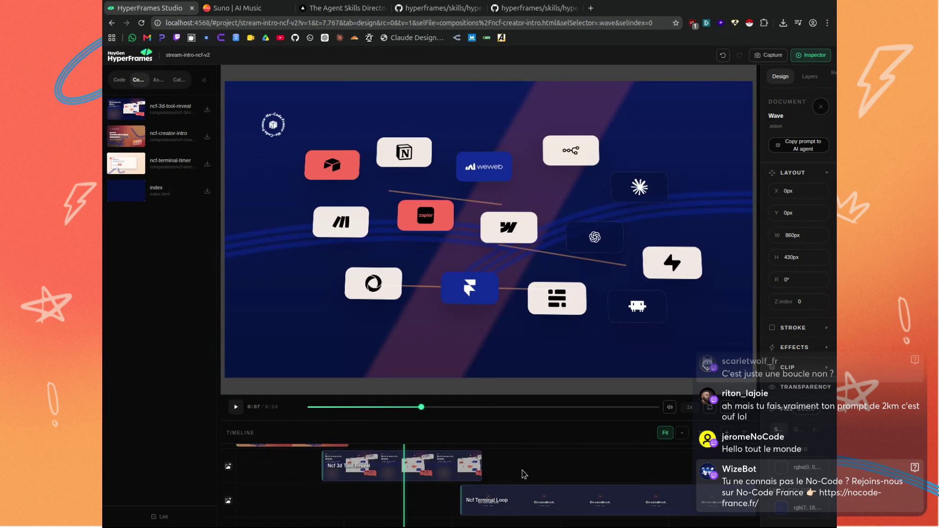
scroll(524, 474, "up", 2)
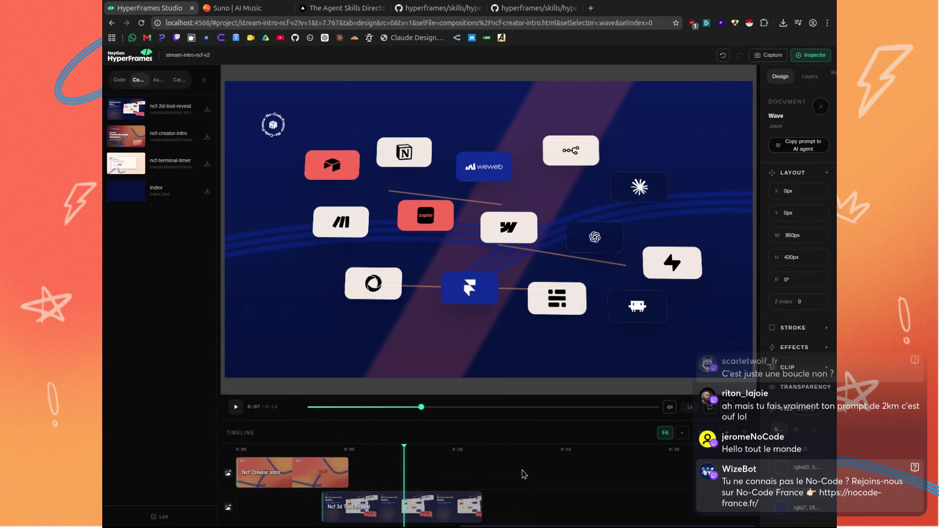
scroll(524, 473, "down", 2)
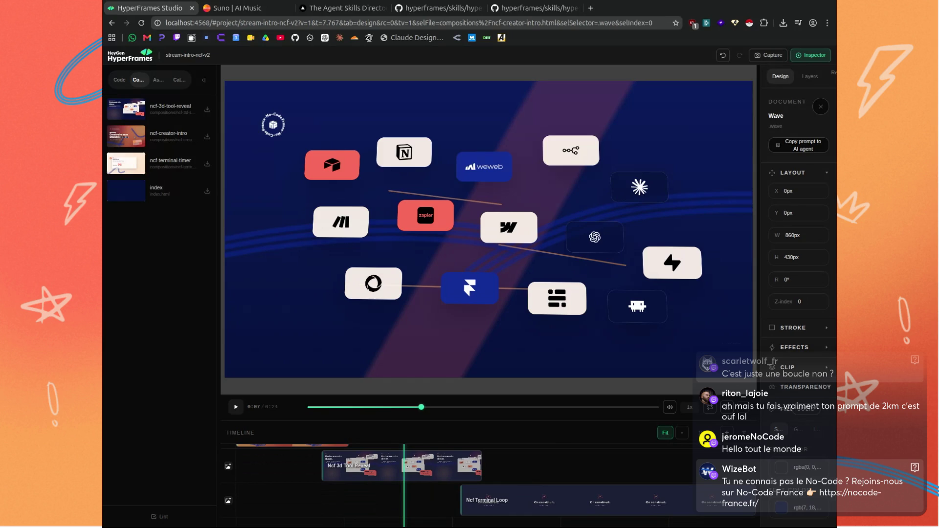
scroll(524, 474, "up", 2)
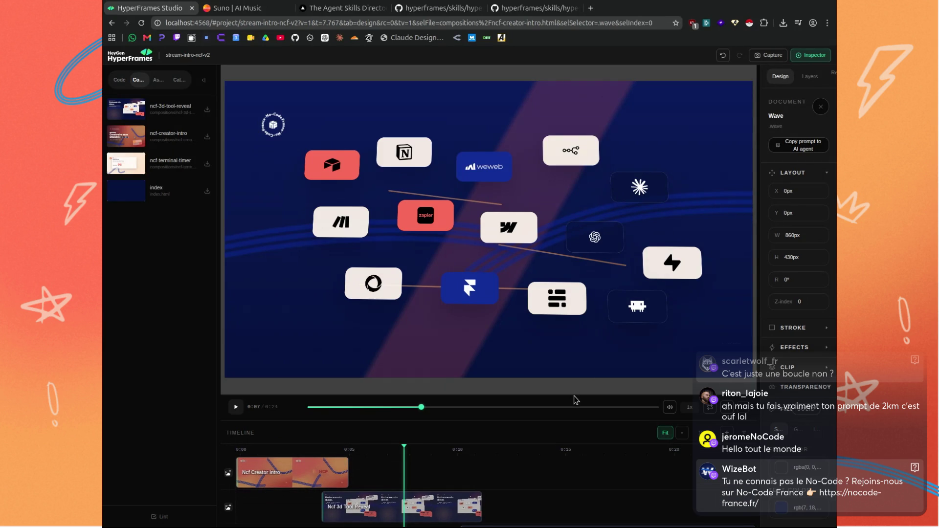
scroll(538, 445, "down", 2)
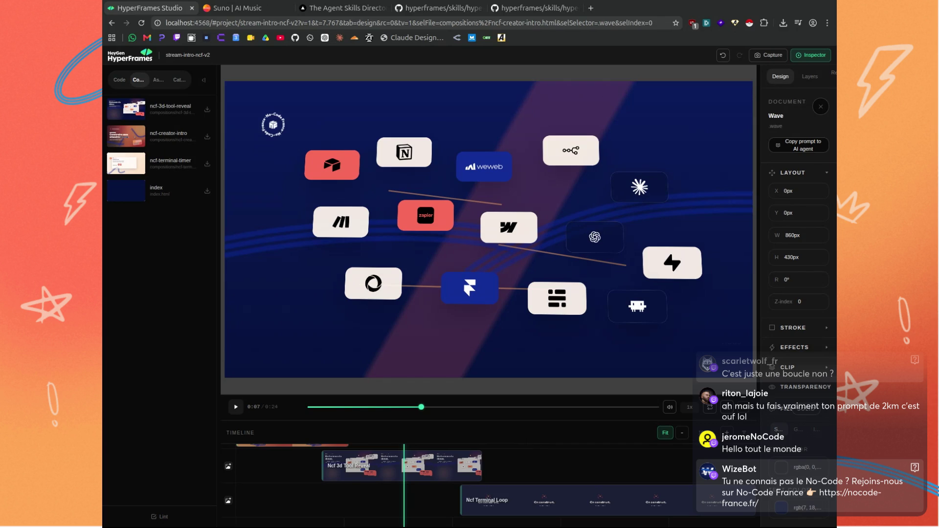
left_click(580, 464)
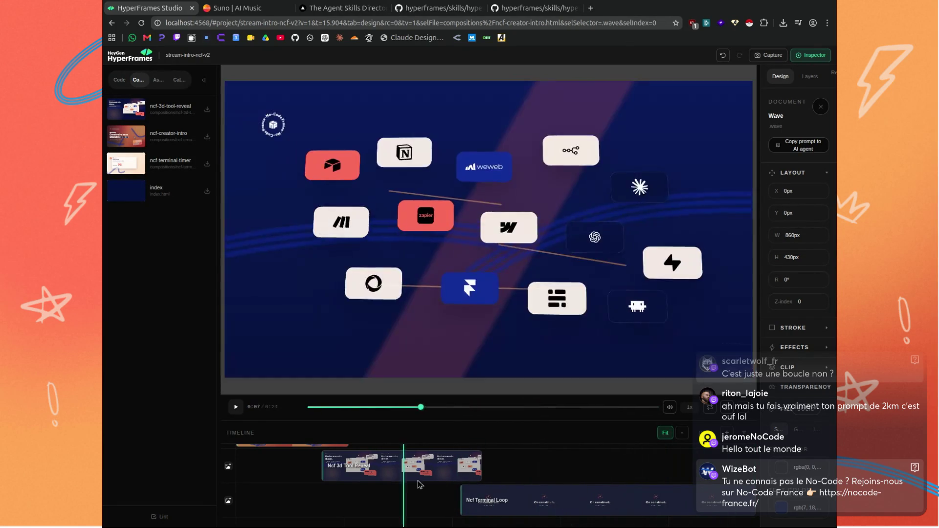
left_click(660, 495)
left_click_drag(660, 495, 593, 497)
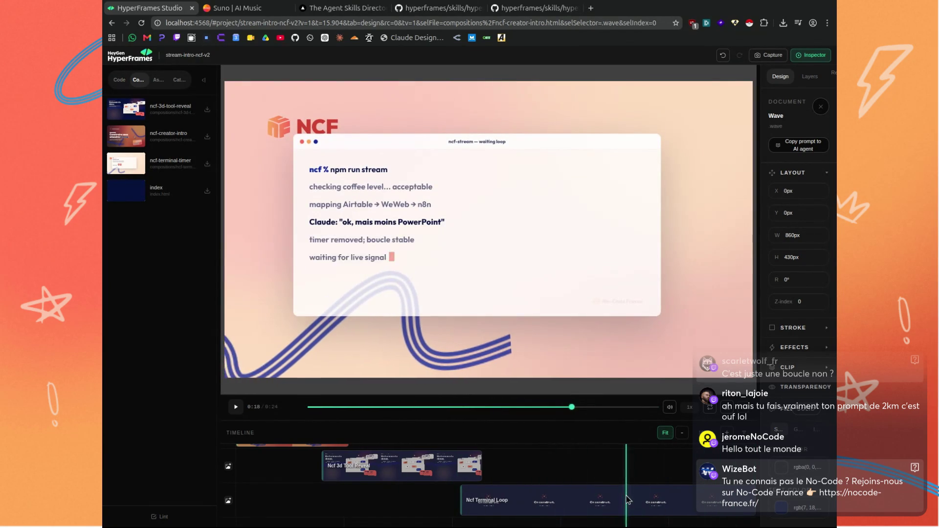
mouse_move(532, 489)
left_mouse_down()
mouse_move(557, 499)
mouse_move(663, 496)
left_mouse_up()
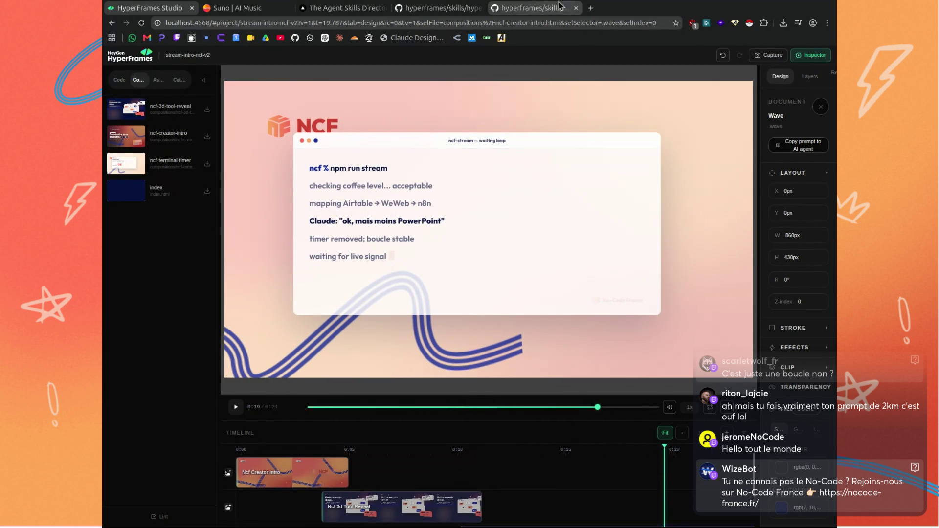
left_click(533, 8)
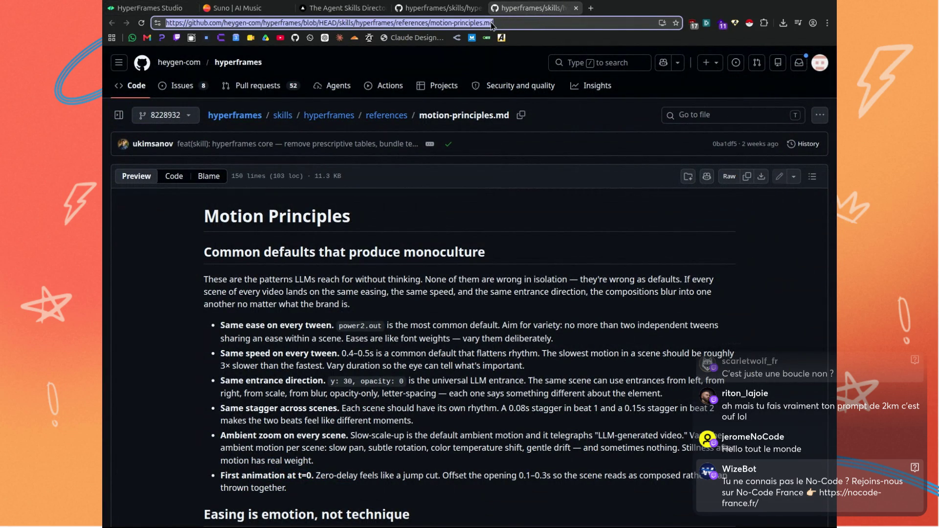
type("behance.net/gallery/175703249/mister")
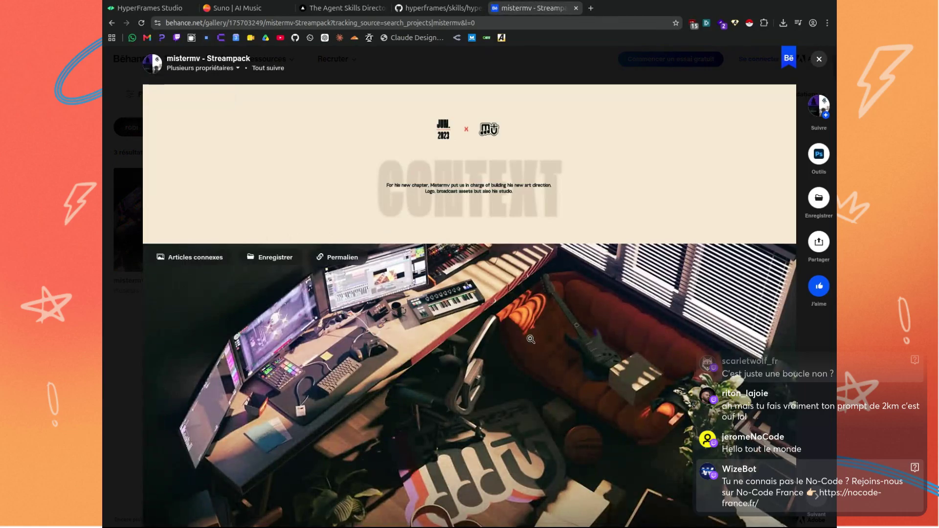
Scroll past the streampack's gear renders and studio photos to the Broadcast section's J'ARRIVE banner.
scroll(497, 303, "down", 5)
scroll(494, 295, "down", 5)
scroll(494, 298, "down", 5)
scroll(495, 299, "down", 5)
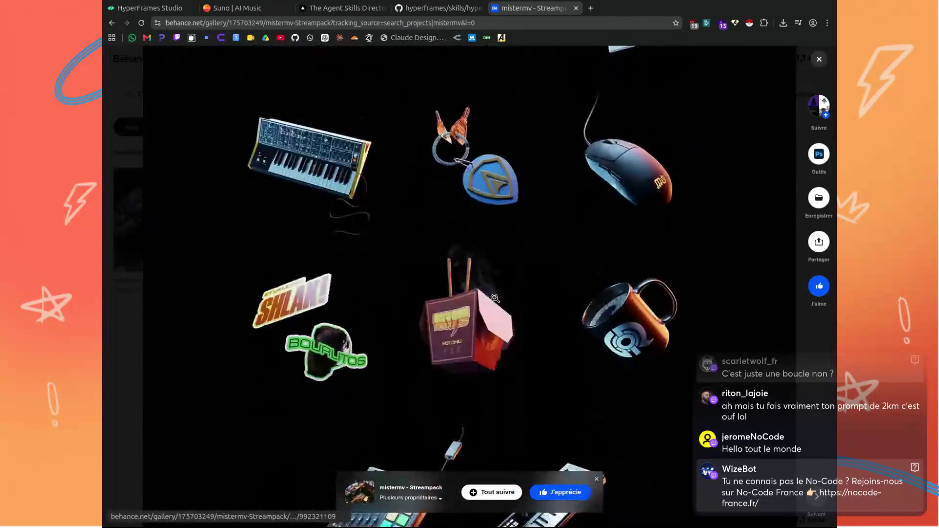
scroll(495, 299, "down", 5)
scroll(495, 298, "down", 5)
scroll(495, 297, "down", 5)
scroll(493, 295, "down", 5)
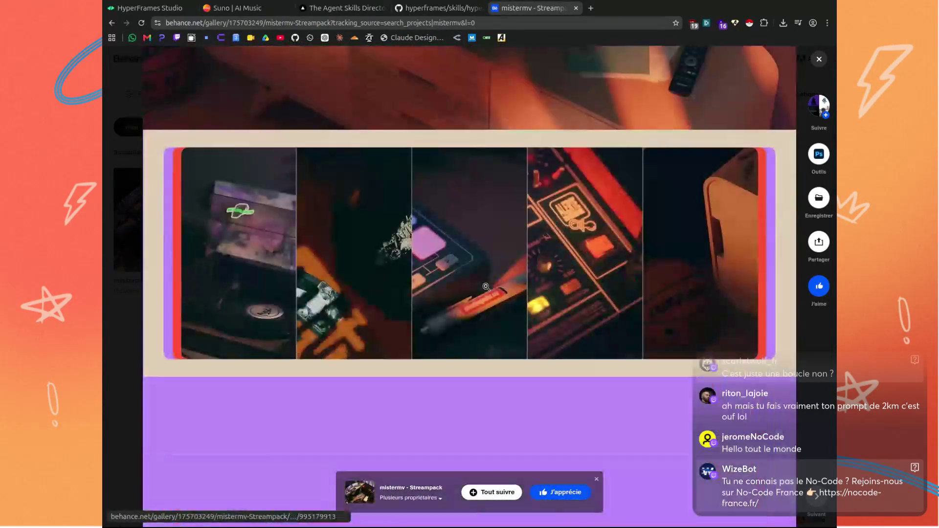
scroll(490, 291, "down", 5)
scroll(486, 286, "down", 5)
scroll(486, 287, "up", 3)
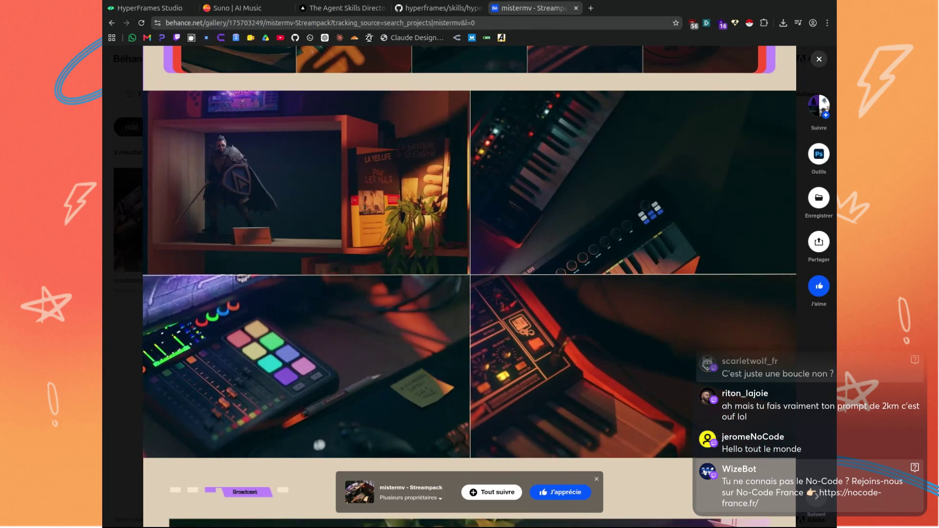
scroll(595, 301, "down", 1)
scroll(594, 297, "down", 3)
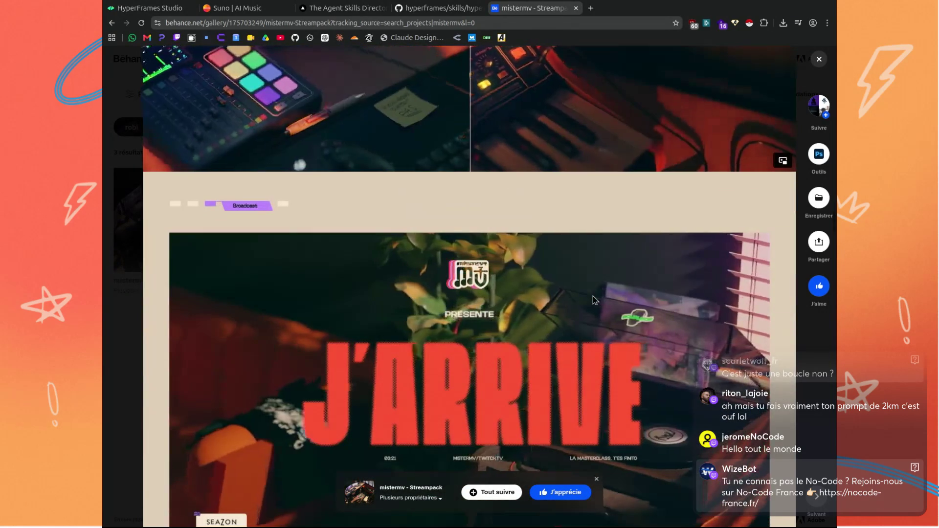
scroll(593, 295, "up", 3)
scroll(593, 295, "up", 2)
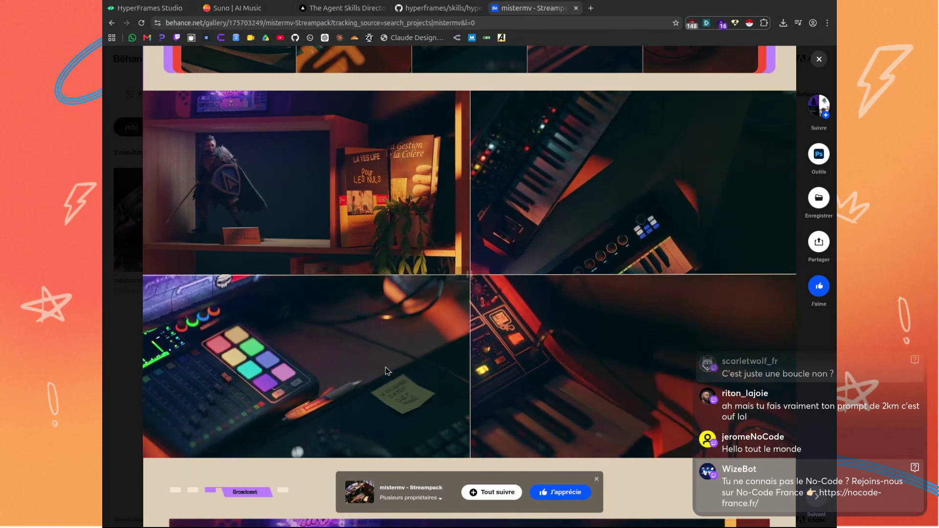
Scroll to the end of the streampack project at its Thanks page and back up.
scroll(386, 371, "down", 5)
scroll(416, 357, "down", 5)
scroll(445, 343, "down", 5)
scroll(477, 328, "down", 5)
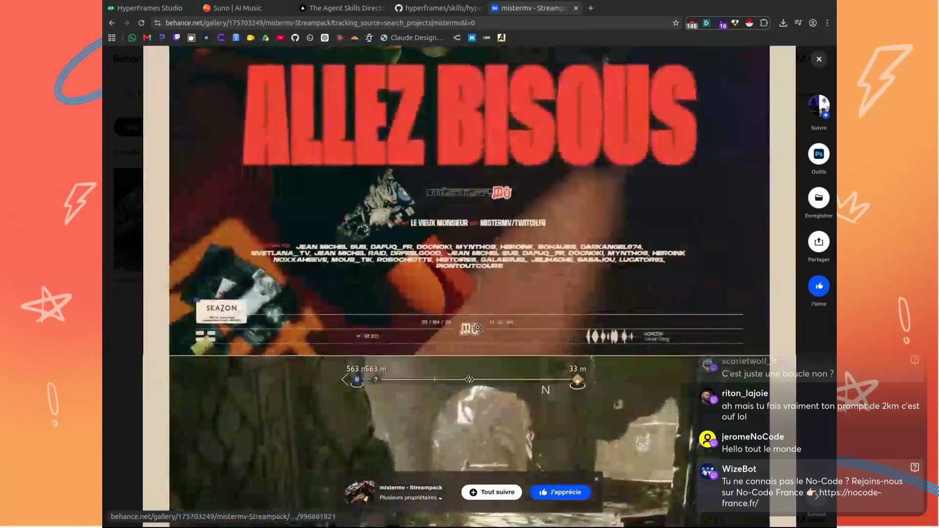
scroll(477, 327, "down", 5)
scroll(478, 327, "down", 5)
scroll(478, 328, "down", 5)
scroll(478, 328, "down", 5)
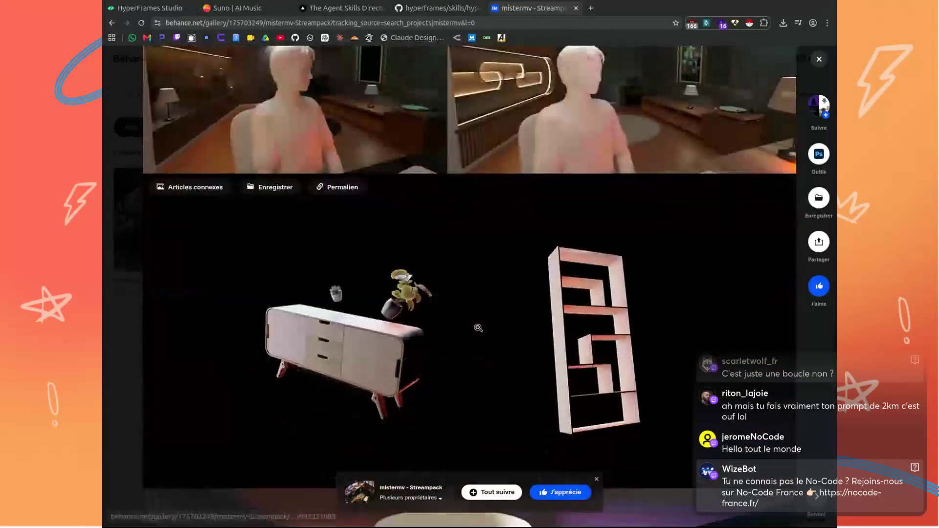
scroll(478, 328, "down", 3)
scroll(478, 327, "up", 2)
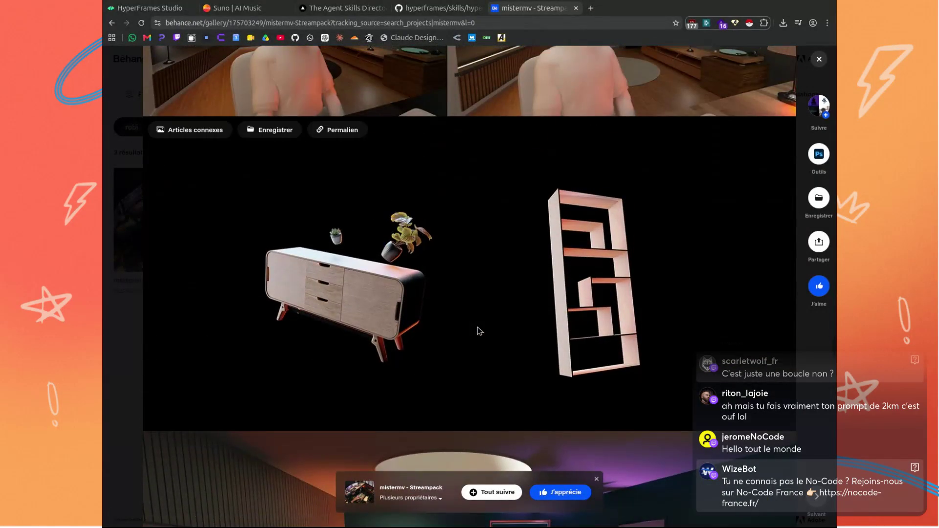
scroll(477, 327, "down", 5)
scroll(478, 327, "down", 3)
scroll(478, 328, "down", 5)
scroll(478, 327, "down", 5)
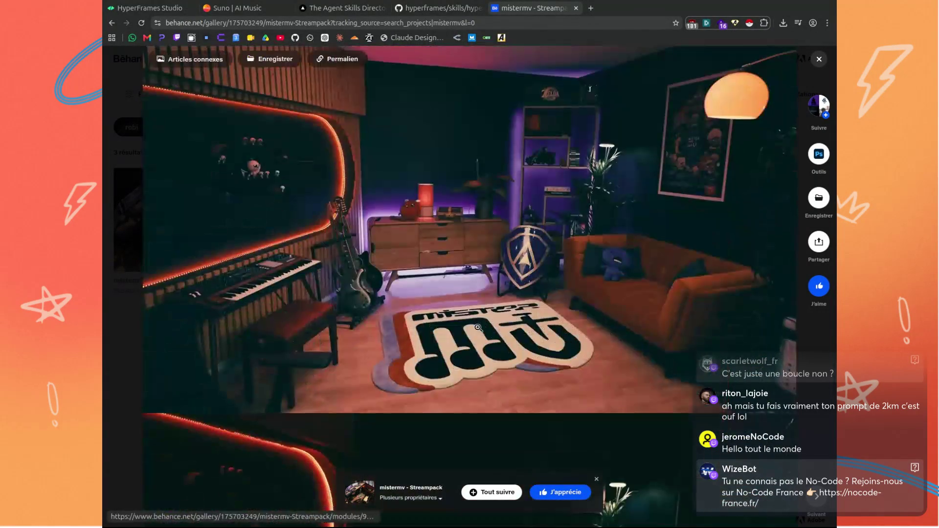
scroll(478, 327, "down", 5)
scroll(478, 327, "down", 5)
scroll(478, 328, "down", 5)
scroll(478, 328, "down", 5)
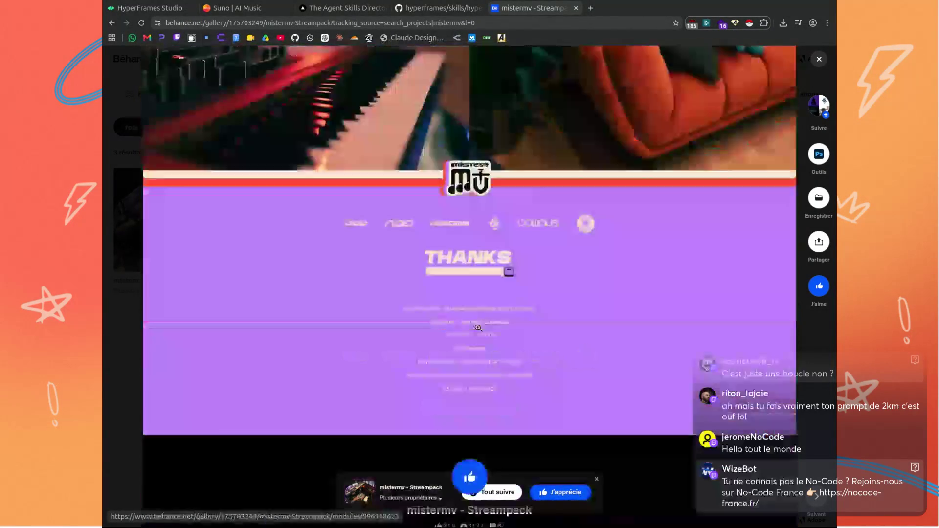
scroll(469, 313, "down", 5)
scroll(470, 311, "up", 5)
scroll(470, 311, "up", 5)
scroll(470, 311, "up", 5)
scroll(471, 308, "up", 5)
scroll(472, 307, "up", 5)
scroll(471, 307, "up", 5)
scroll(471, 307, "up", 5)
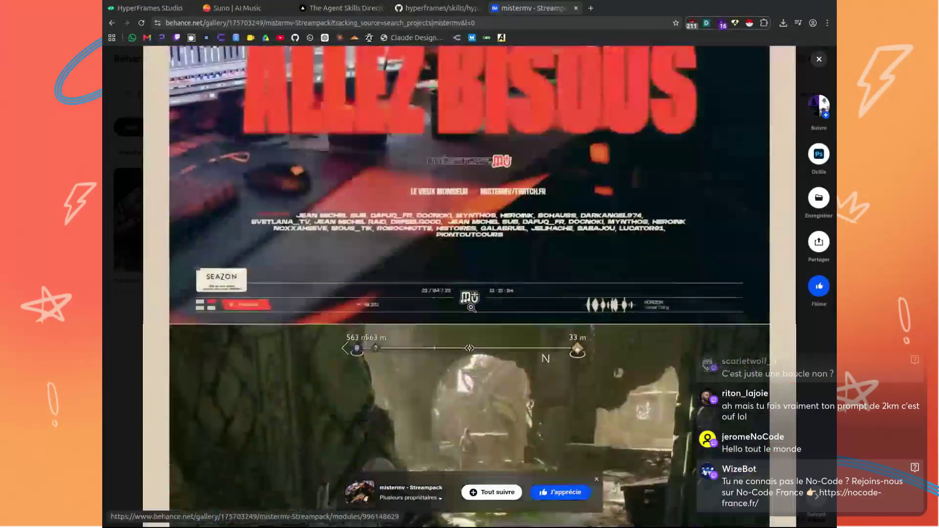
scroll(471, 308, "up", 5)
Scroll back down to the floating-merch render, then close the project to return to the mistermv results.
scroll(472, 309, "down", 5)
scroll(472, 309, "down", 5)
scroll(471, 309, "down", 5)
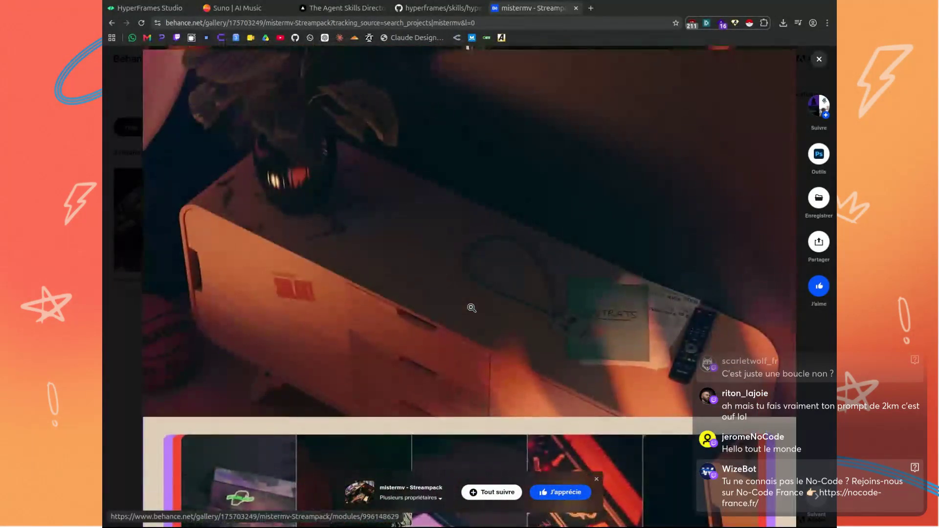
scroll(471, 308, "down", 3)
scroll(472, 308, "down", 2)
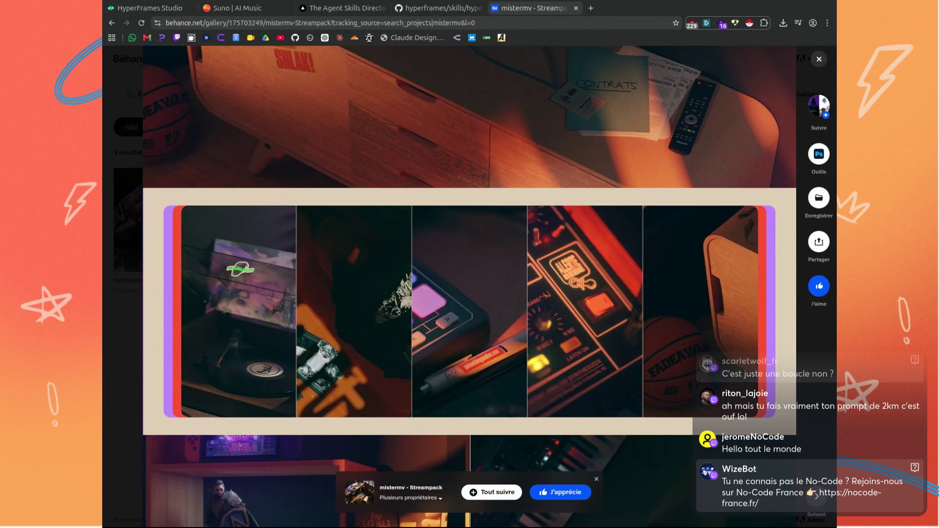
scroll(537, 320, "down", 3)
scroll(537, 321, "down", 3)
scroll(536, 321, "down", 3)
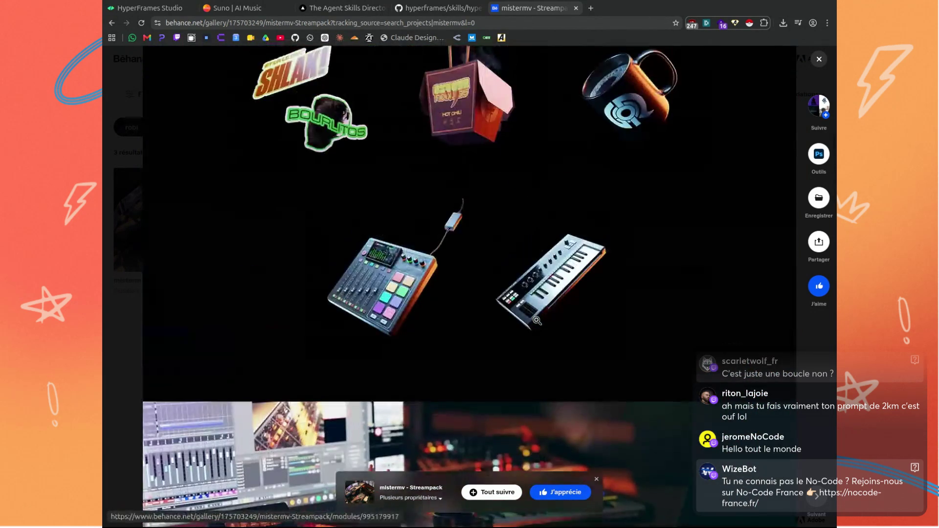
scroll(537, 320, "down", 5)
scroll(534, 313, "down", 5)
scroll(531, 307, "down", 5)
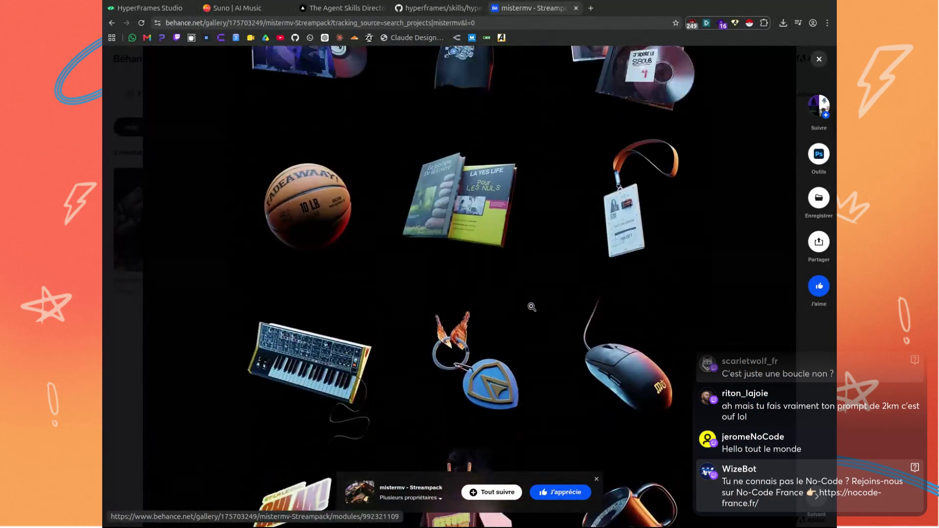
scroll(531, 307, "up", 3)
scroll(459, 242, "down", 4)
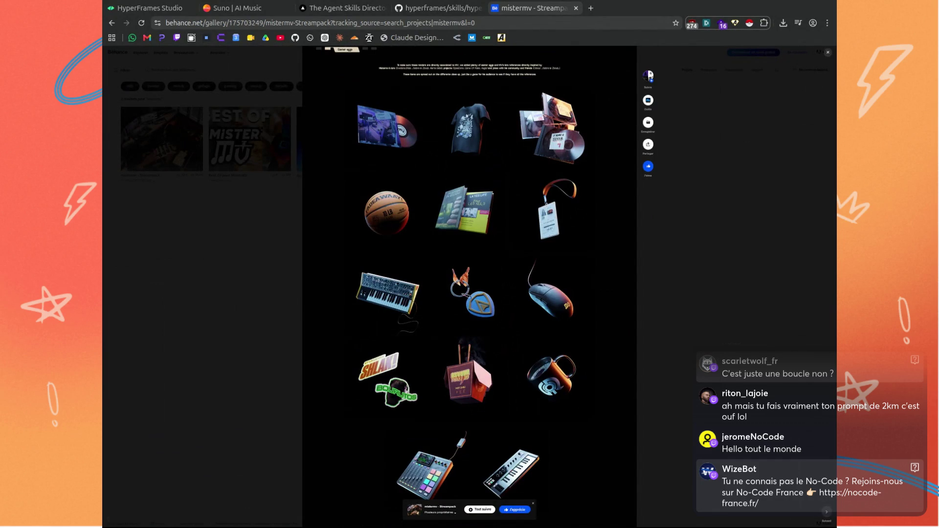
left_click(209, 125)
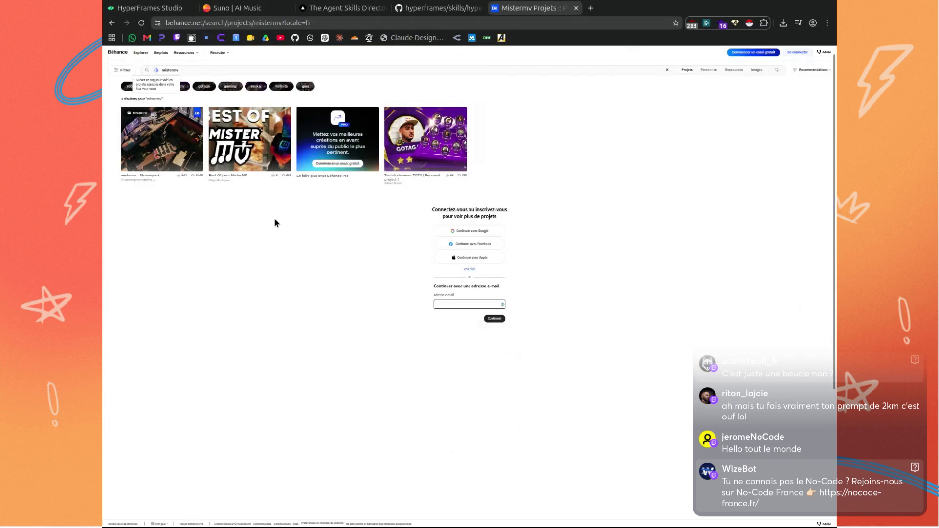
Go back to DuckDuckGo, search 'behance ava mind' and open the 'AVAMind - Streampack' project.
left_click(112, 22)
left_click(112, 22)
left_click(112, 23)
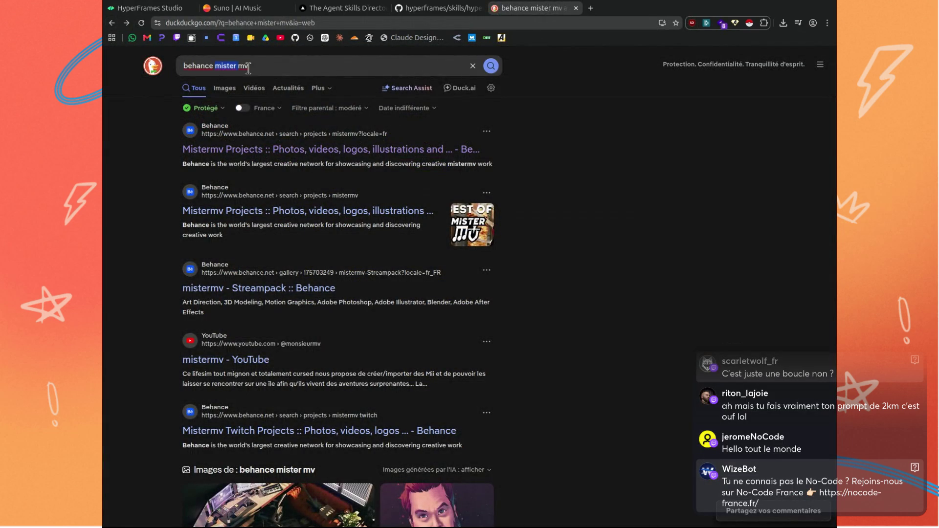
key("Return")
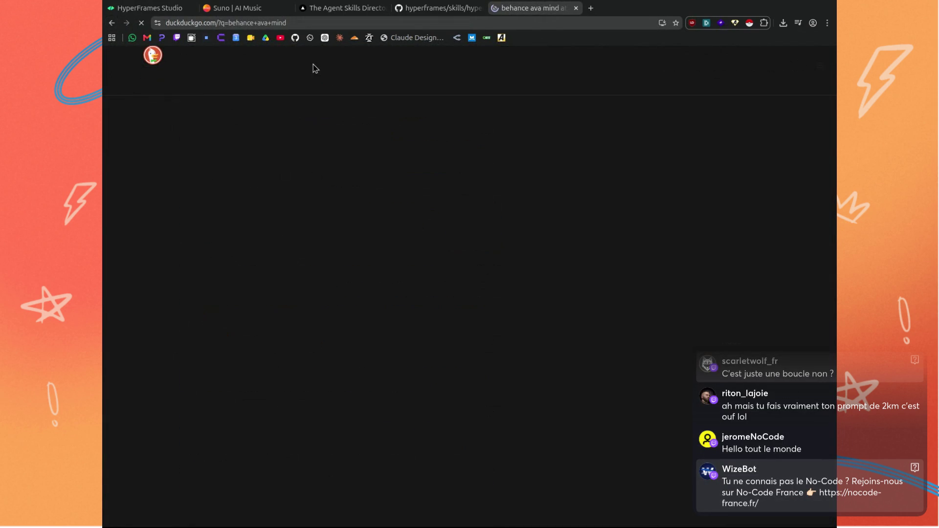
left_click(274, 152)
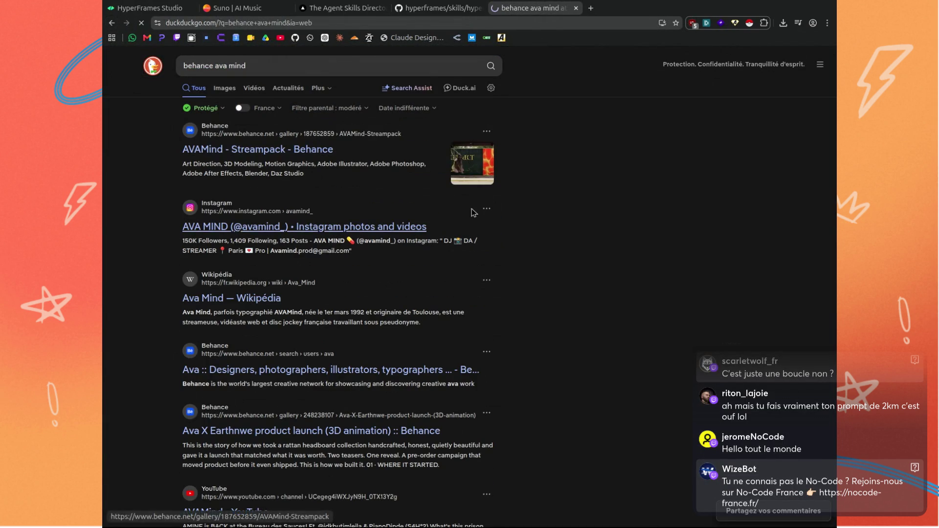
scroll(556, 256, "down", 7)
Scroll through AVAMind's Context intro, yellow, red and green AVAMIND panels, and Explorations section.
scroll(587, 220, "down", 4)
scroll(614, 201, "down", 3)
scroll(614, 201, "down", 3)
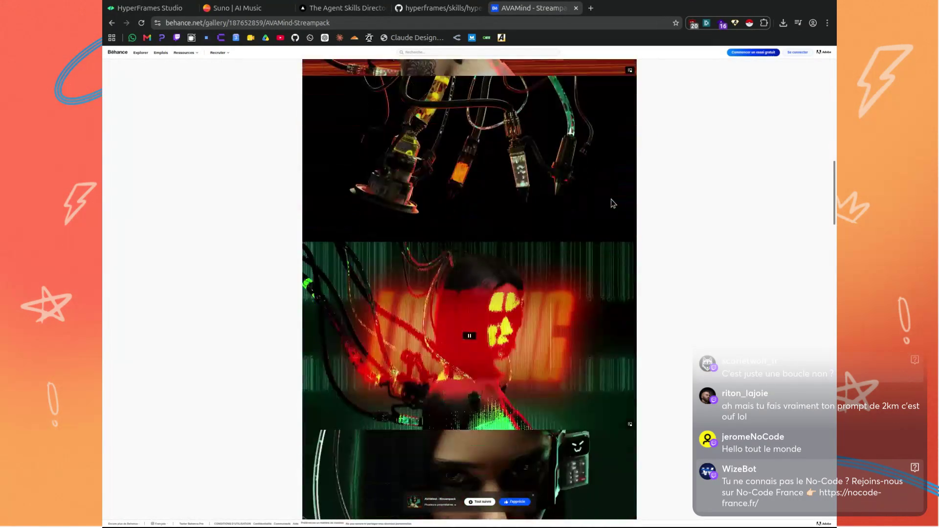
scroll(613, 201, "down", 3)
scroll(612, 202, "down", 3)
scroll(611, 202, "down", 3)
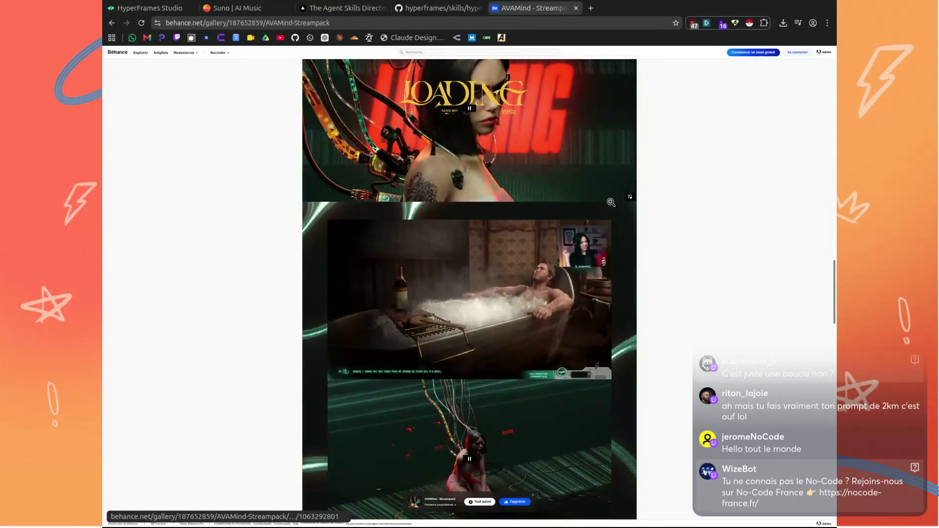
scroll(611, 202, "down", 3)
scroll(611, 202, "down", 4)
scroll(611, 202, "down", 3)
scroll(611, 202, "down", 4)
scroll(611, 202, "down", 3)
scroll(609, 201, "up", 10)
scroll(593, 215, "down", 5)
scroll(595, 220, "up", 3)
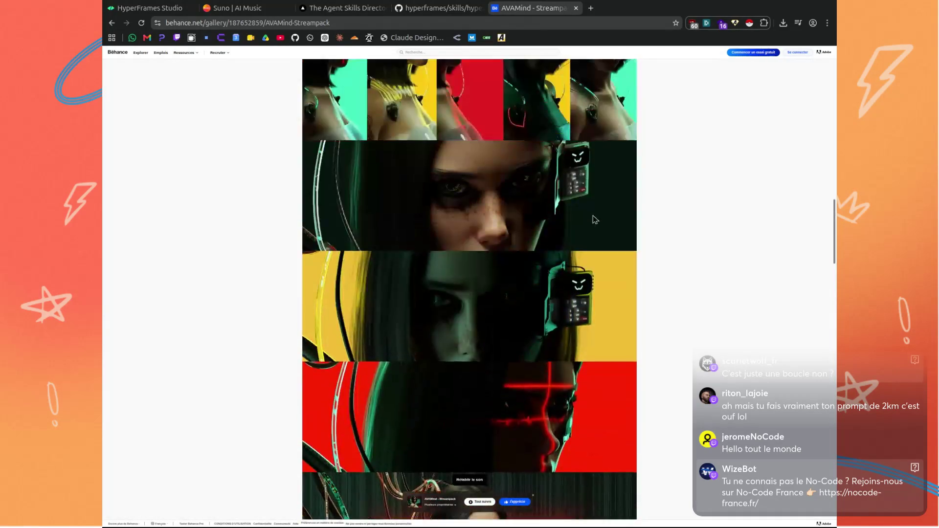
scroll(594, 220, "up", 5)
scroll(595, 220, "up", 5)
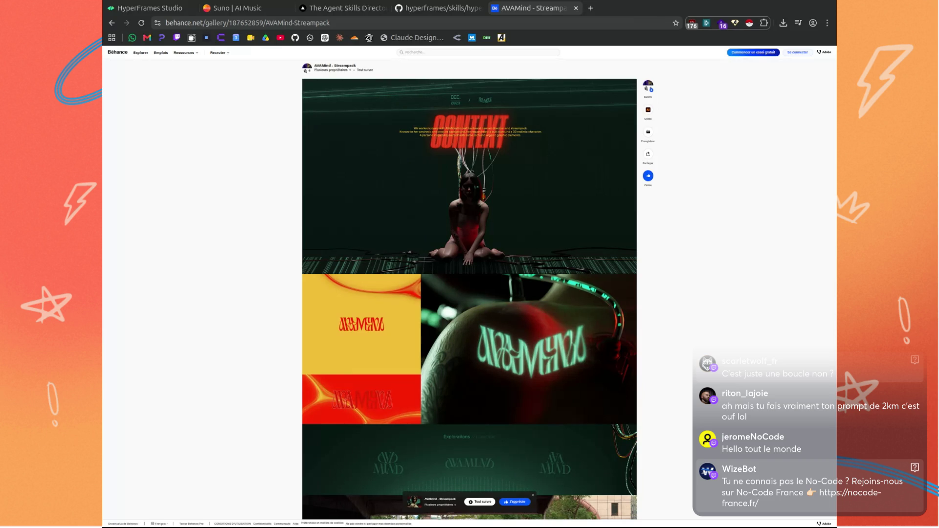
Switch back to the HyperFrames Studio tab showing the stream-intro-ncf-v2 preview.
left_click(147, 8)
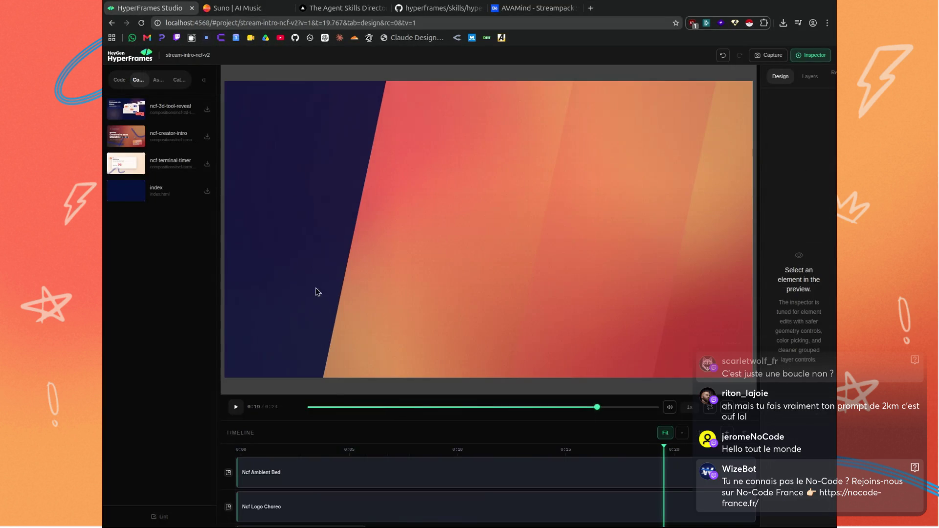
Scrub the preview back to about 0:11, then to around 0:09.
scroll(436, 459, "down", 2)
scroll(548, 472, "down", 1)
scroll(528, 470, "down", 1)
scroll(510, 461, "up", 3)
mouse_move(665, 447)
left_mouse_down()
mouse_move(477, 465)
mouse_move(728, 454)
mouse_move(555, 455)
left_mouse_up()
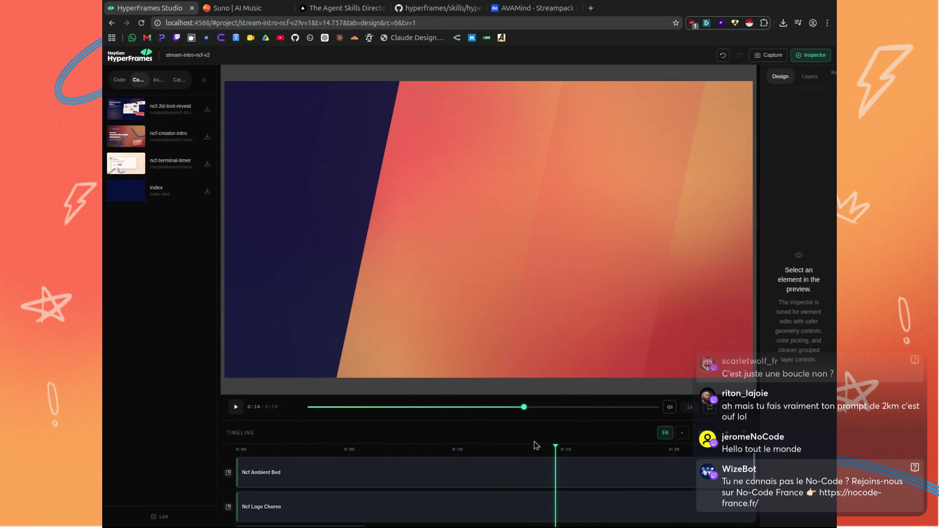
scroll(473, 476, "down", 2)
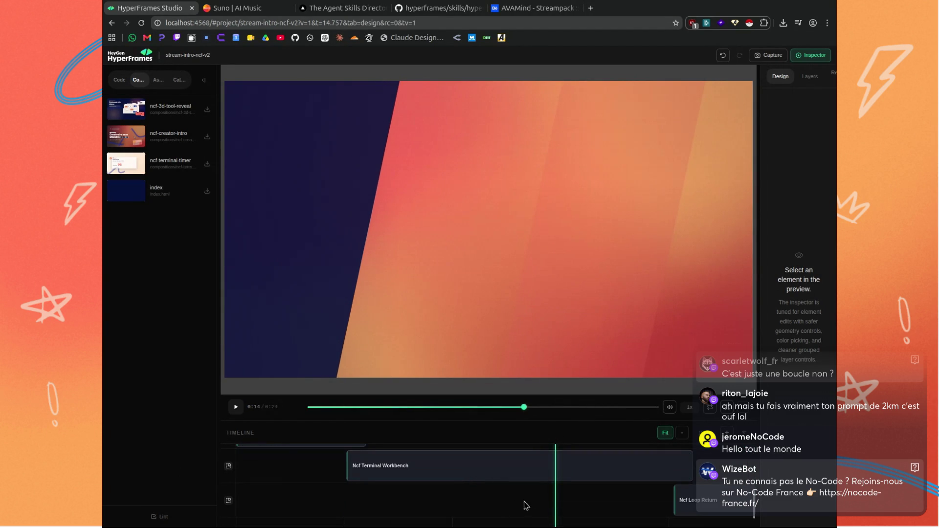
left_click_drag(558, 504, 438, 509)
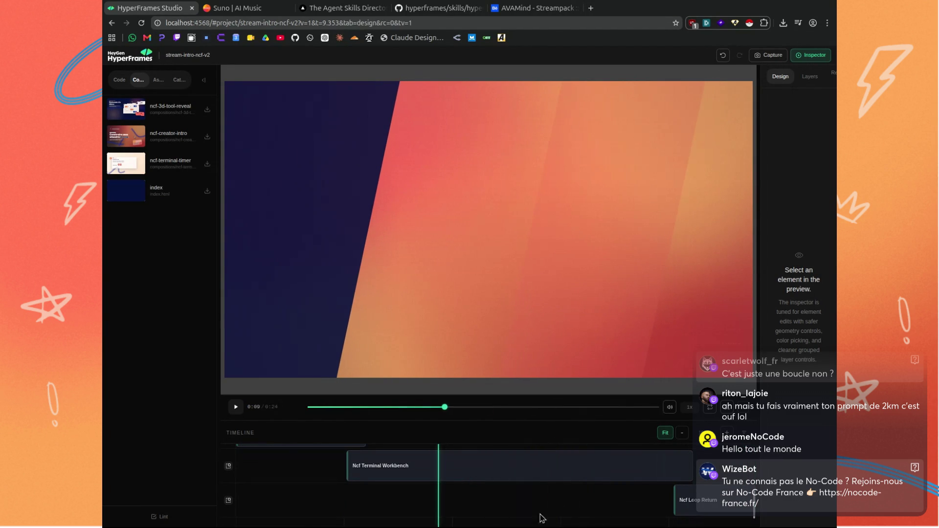
Zoom the timeline out three steps to fit the intro, then scrub to 0:18 and back to the start.
left_click(682, 434)
left_click(682, 433)
left_click(682, 434)
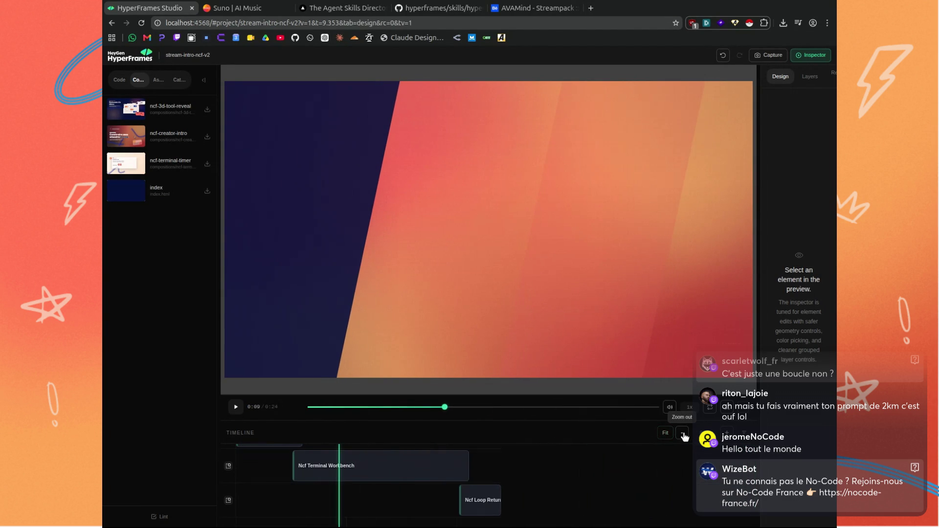
scroll(610, 477, "up", 2)
scroll(610, 477, "up", 3)
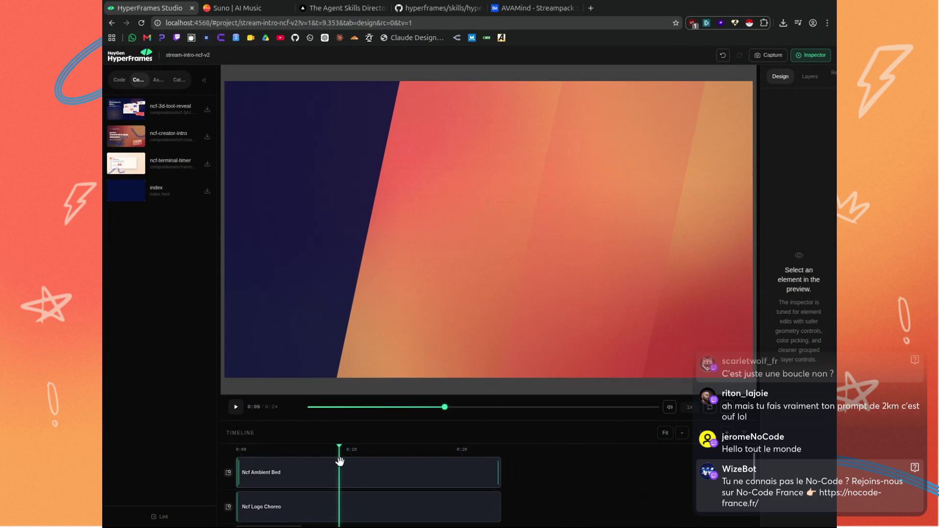
mouse_move(341, 452)
left_mouse_down()
mouse_move(496, 454)
mouse_move(508, 472)
left_mouse_up()
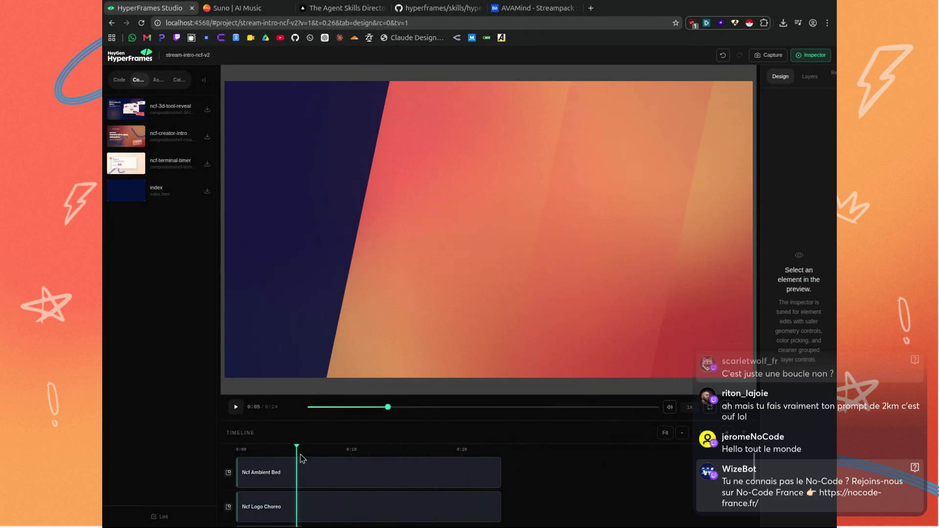
scroll(563, 465, "down", 2)
scroll(550, 457, "up", 2)
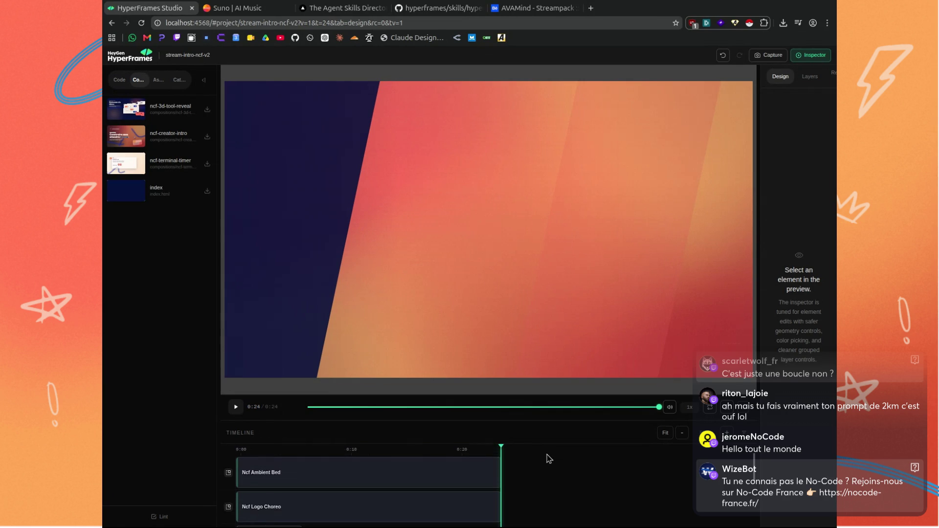
mouse_move(494, 451)
left_mouse_down()
mouse_move(233, 458)
mouse_move(403, 460)
left_mouse_up()
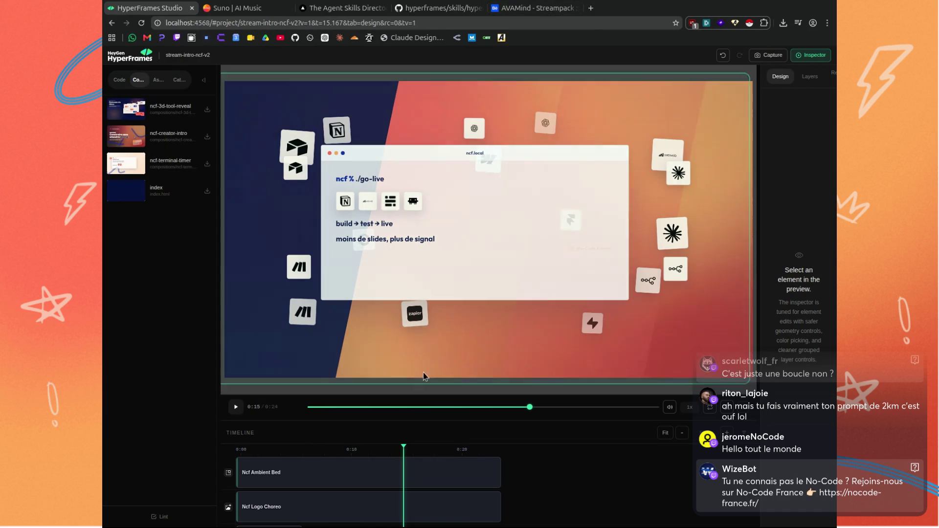
mouse_move(404, 447)
left_mouse_down()
mouse_move(278, 452)
mouse_move(427, 466)
mouse_move(400, 459)
mouse_move(452, 458)
mouse_move(369, 442)
mouse_move(399, 444)
left_mouse_up()
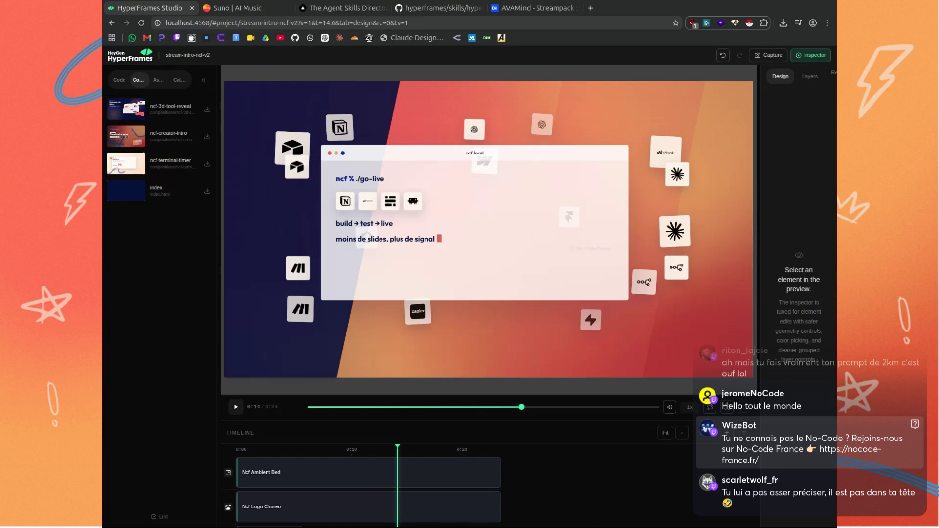
scroll(430, 487, "down", 3)
scroll(430, 484, "up", 3)
scroll(476, 497, "down", 4)
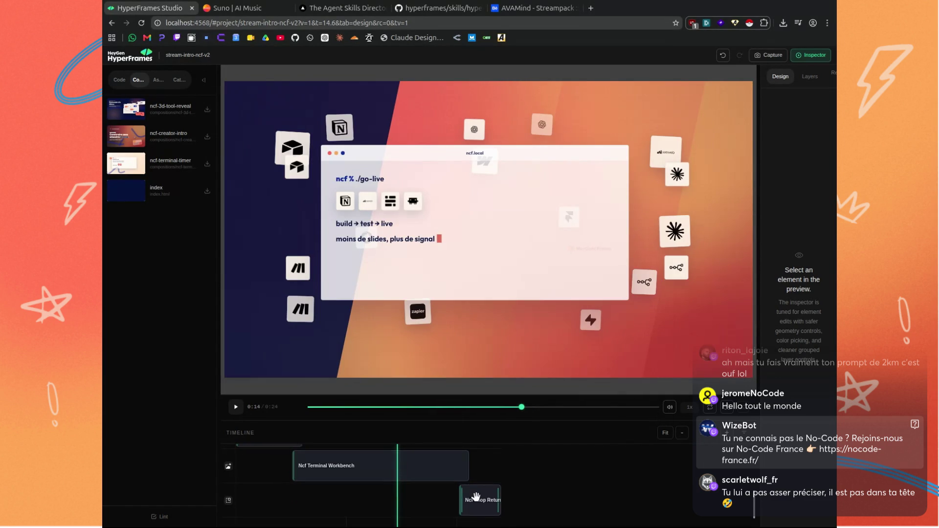
scroll(476, 497, "up", 4)
left_click(486, 447)
Scrub the intro's ending and step back one frame to the centered navy NCF logo at 0:22.
mouse_move(486, 447)
left_mouse_down()
mouse_move(323, 464)
mouse_move(421, 474)
left_mouse_up()
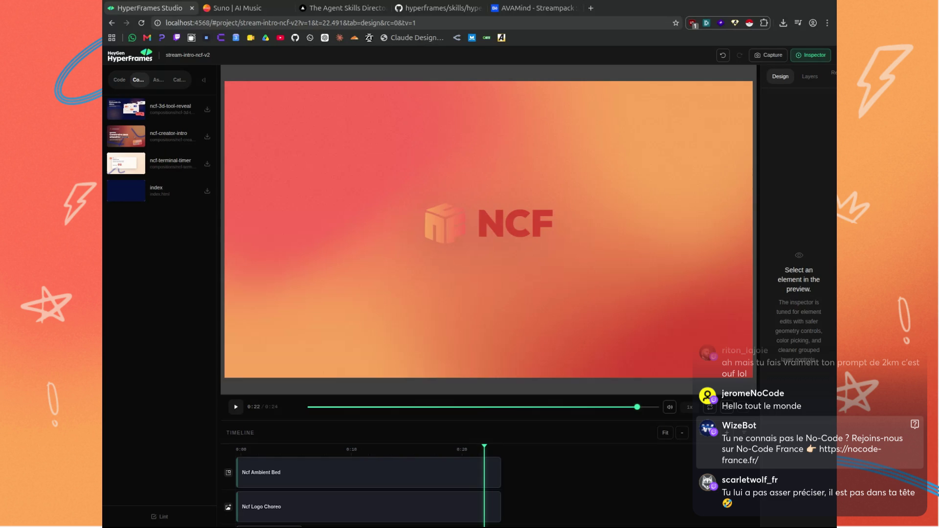
key("Left")
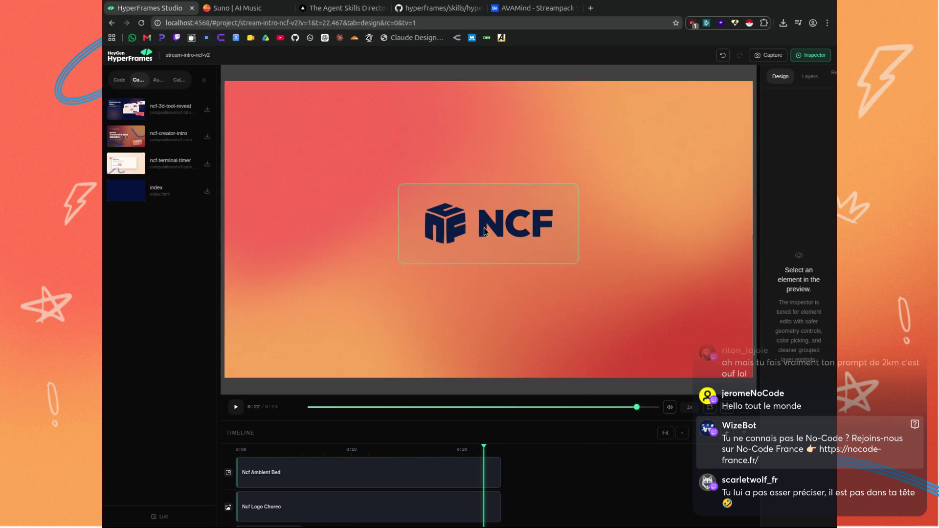
Scrub back to the go-live terminal scene showing build → test → live and 'signal ready'.
mouse_move(484, 448)
left_mouse_down()
mouse_move(244, 448)
mouse_move(354, 460)
mouse_move(282, 466)
mouse_move(569, 468)
left_mouse_up()
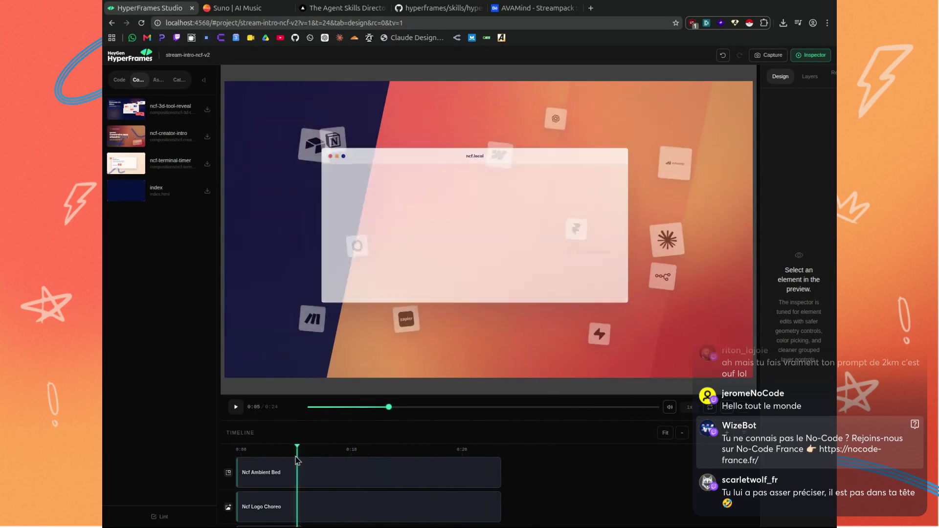
scroll(549, 477, "up", 3)
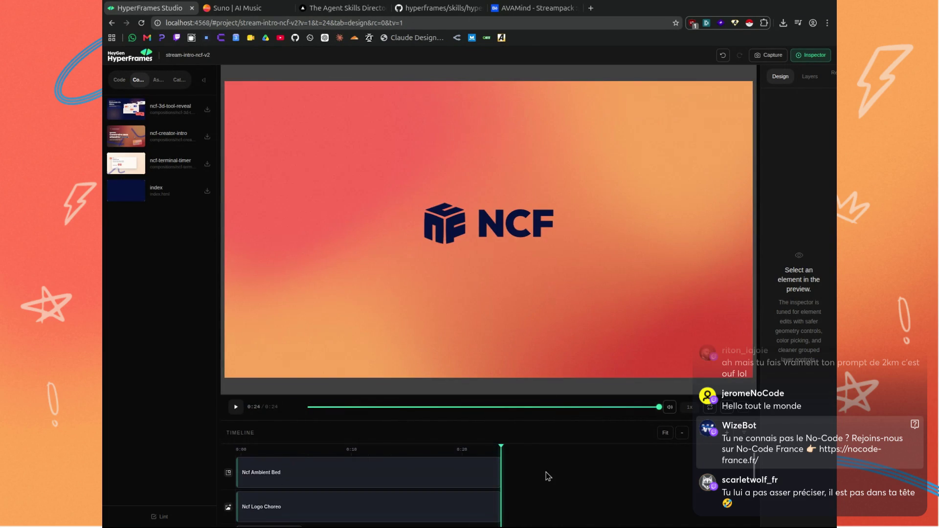
mouse_move(501, 448)
left_mouse_down()
mouse_move(236, 442)
mouse_move(461, 453)
mouse_move(403, 449)
left_mouse_up()
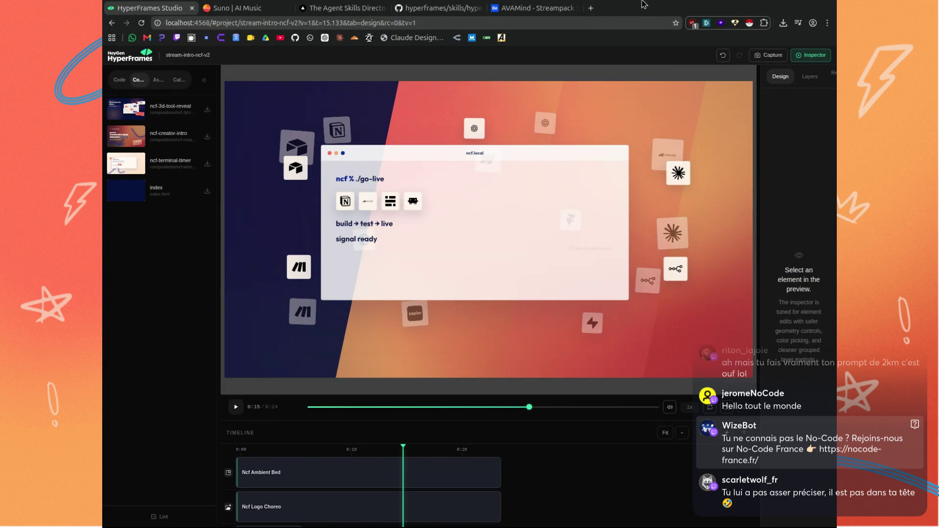
mouse_move(403, 449)
left_mouse_down()
mouse_move(275, 445)
mouse_move(394, 439)
left_mouse_up()
Scrub the intro preview between its opening seconds, 0:11 and the NCF logo ending.
mouse_move(405, 438)
left_mouse_down()
mouse_move(362, 436)
mouse_move(435, 443)
left_mouse_up()
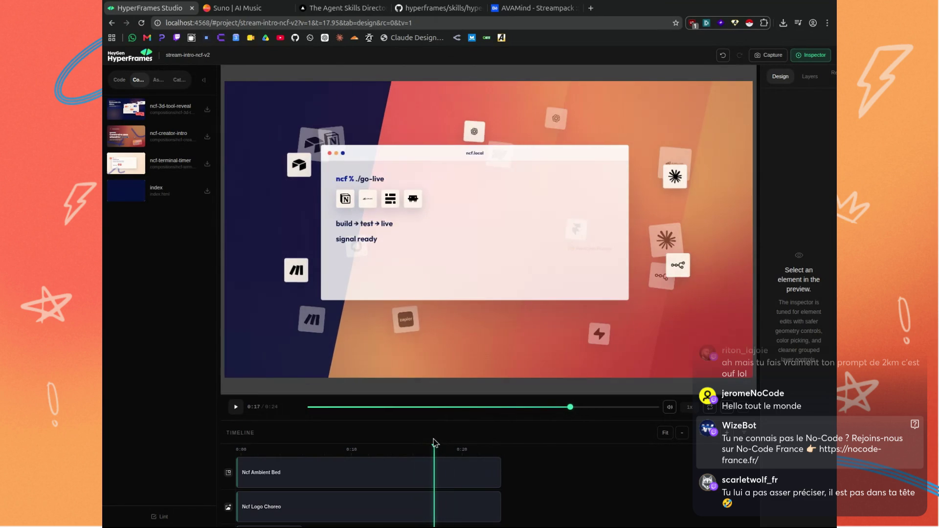
mouse_move(435, 443)
left_mouse_down()
mouse_move(472, 442)
mouse_move(431, 443)
left_mouse_up()
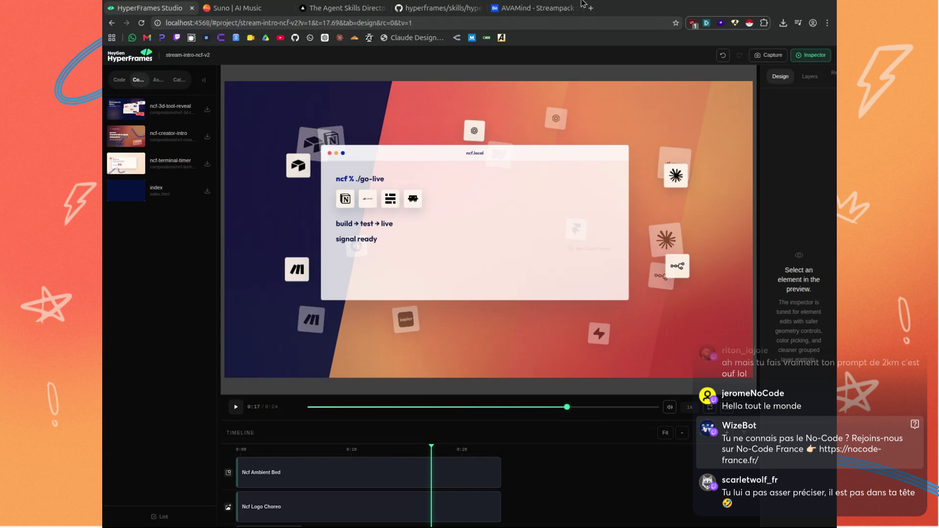
left_click(429, 448)
mouse_move(430, 449)
left_mouse_down()
mouse_move(285, 454)
mouse_move(305, 451)
left_mouse_up()
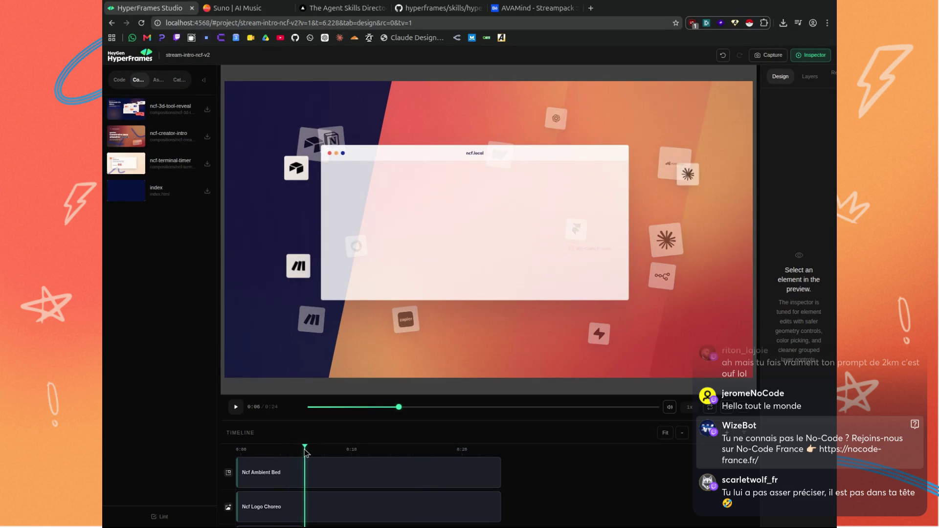
left_click_drag(304, 451, 409, 452)
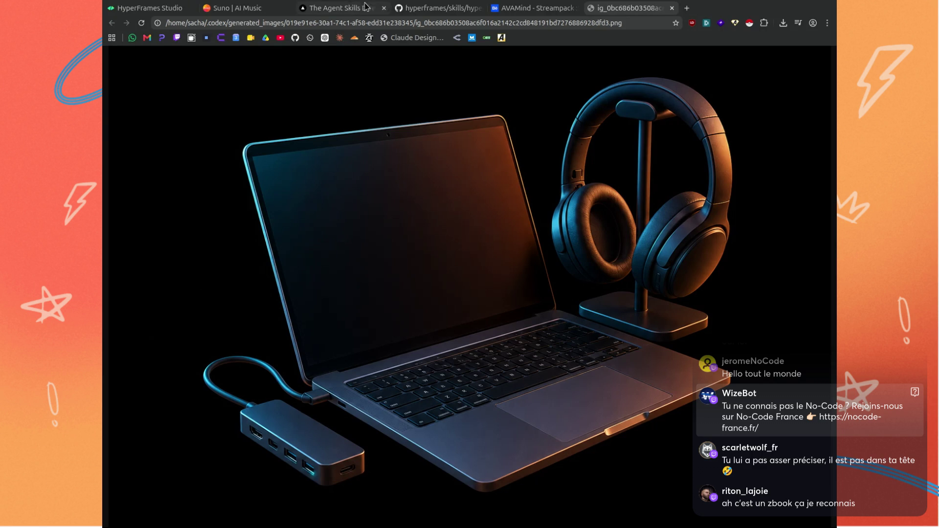
Back in the intro project, scrub from 0:00 through 0:11 and 0:16 to the NCF logo.
left_click(165, 9)
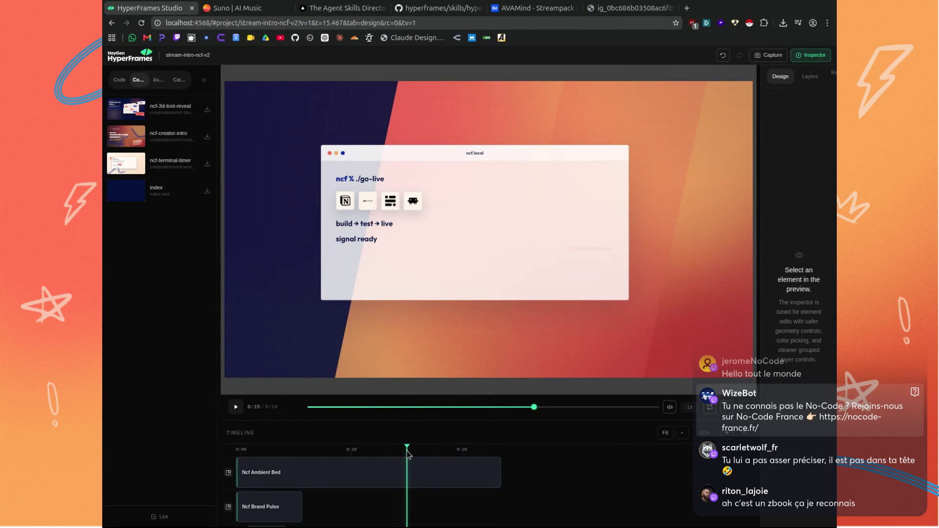
left_click(250, 451)
left_click_drag(250, 452, 350, 463)
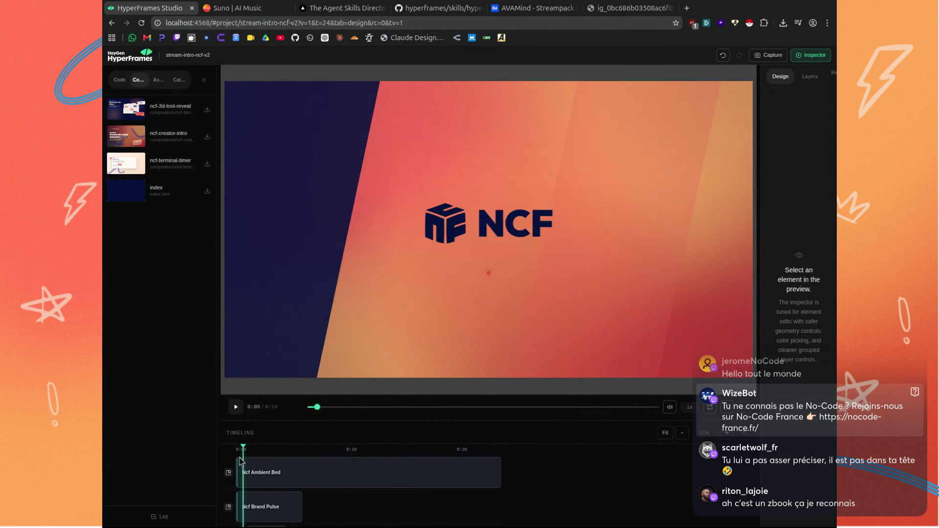
mouse_move(350, 463)
left_mouse_down()
mouse_move(421, 451)
mouse_move(337, 451)
mouse_move(429, 444)
mouse_move(254, 449)
mouse_move(391, 449)
left_mouse_up()
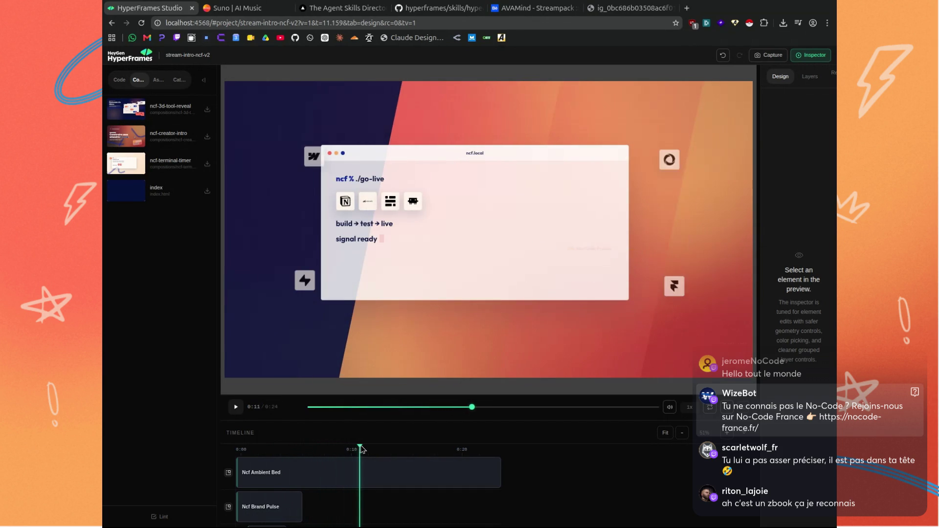
mouse_move(415, 449)
left_mouse_down()
mouse_move(472, 450)
mouse_move(243, 450)
mouse_move(411, 451)
mouse_move(349, 451)
mouse_move(372, 451)
left_mouse_up()
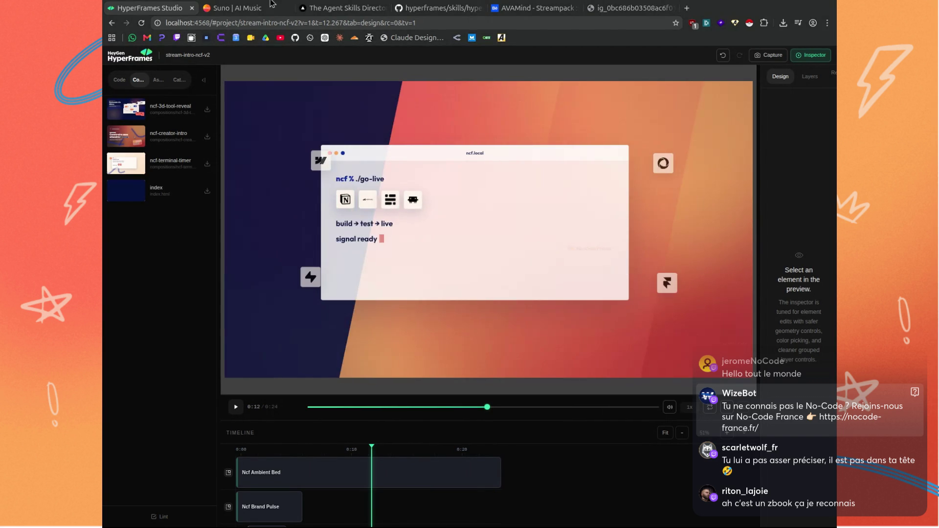
Switch to the generated image tab showing one laptop from four angles.
left_click(624, 5)
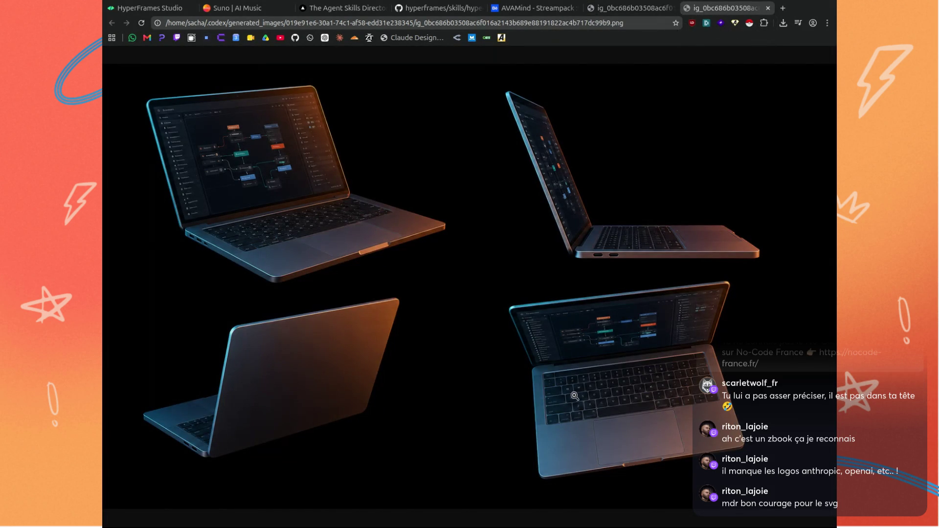
Close the duplicate image tab and return to the HyperFrames Studio intro project.
middle_click(608, 7)
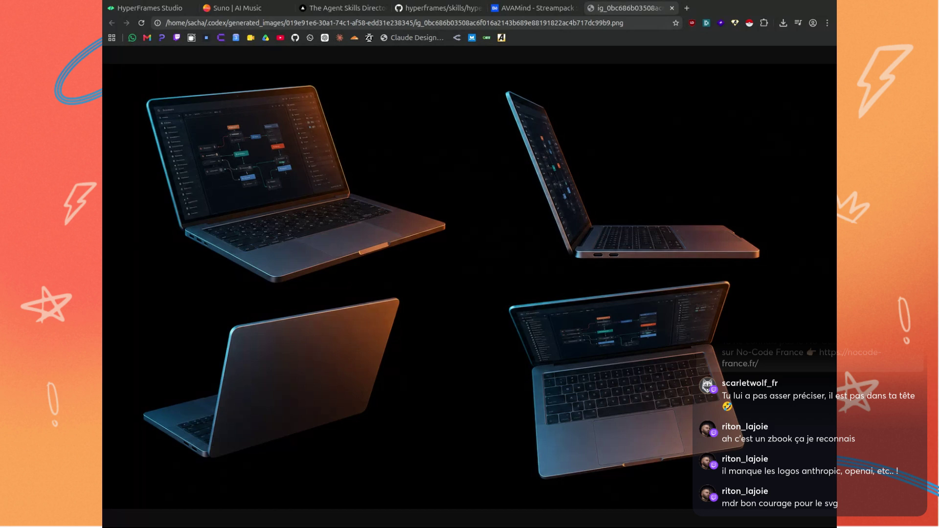
left_click(150, 8)
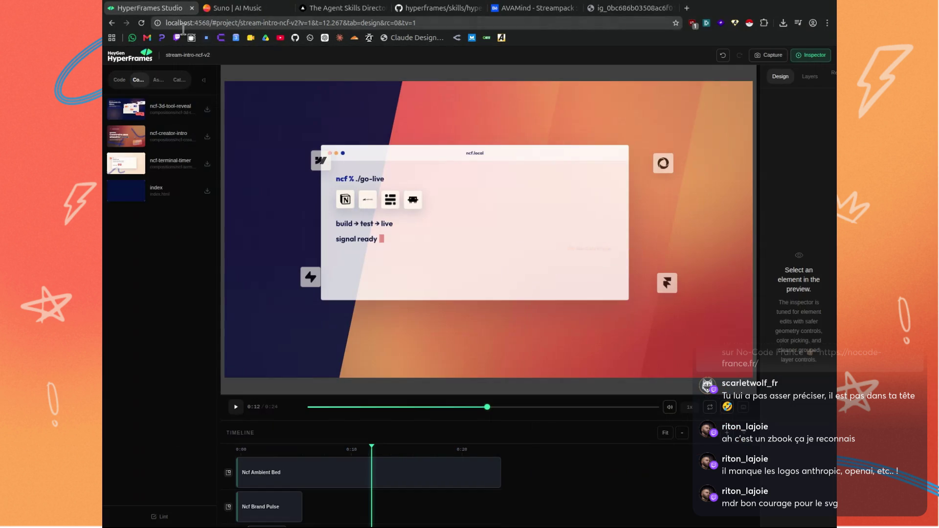
Scrub the intro from 0:03 to 0:21, then scroll to the Icon Pass and Terminal Workbench tracks.
mouse_move(371, 444)
left_mouse_down()
mouse_move(277, 452)
mouse_move(406, 455)
mouse_move(397, 453)
left_mouse_up()
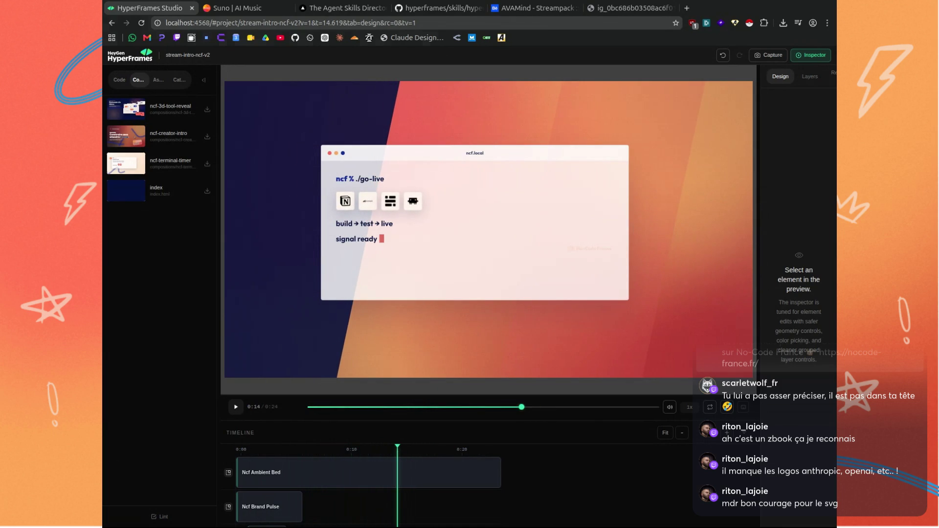
mouse_move(397, 452)
left_mouse_down()
mouse_move(473, 451)
mouse_move(296, 454)
mouse_move(359, 454)
left_mouse_up()
scroll(500, 447, "down", 2)
scroll(492, 458, "down", 2)
scroll(491, 459, "down", 2)
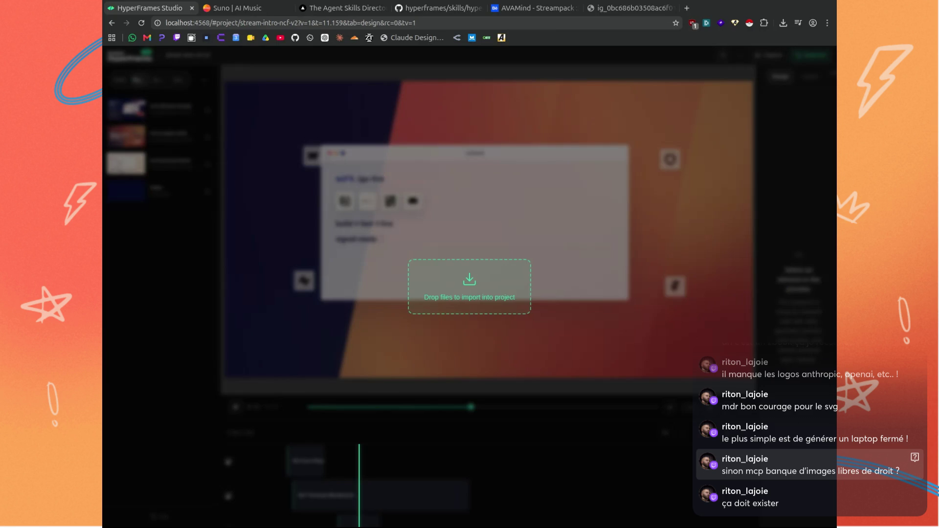
Open the headphones and USB-C hub PNGs as tabs and compare them with the four-laptop image.
left_click_drag(469, 230, 783, 8)
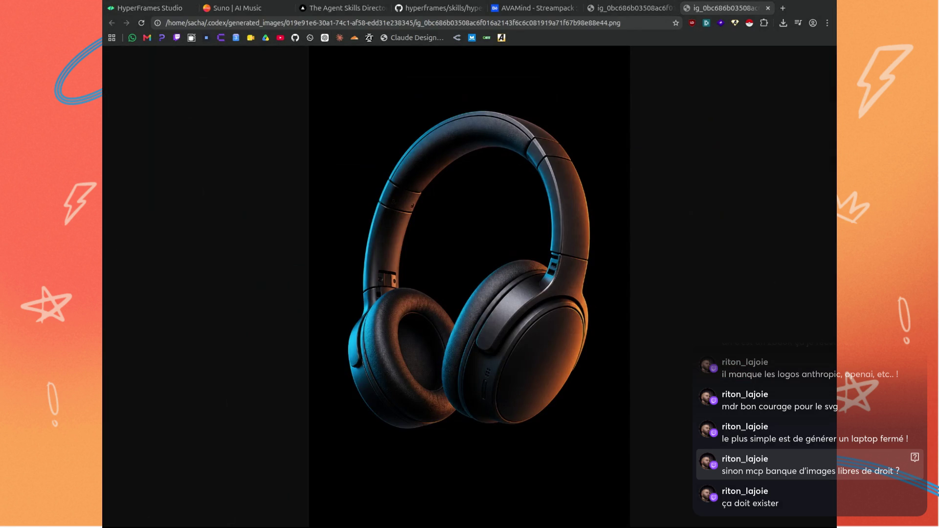
left_click_drag(118, 258, 675, 8)
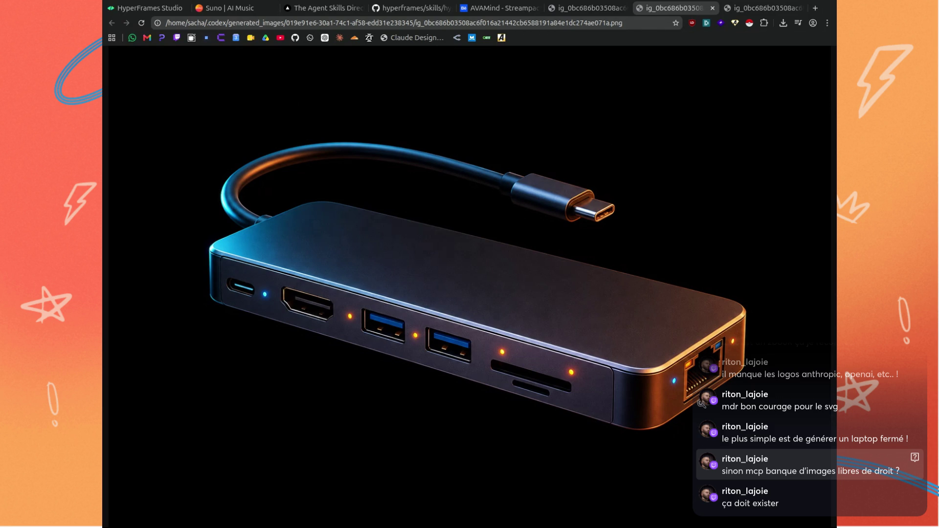
left_click(601, 8)
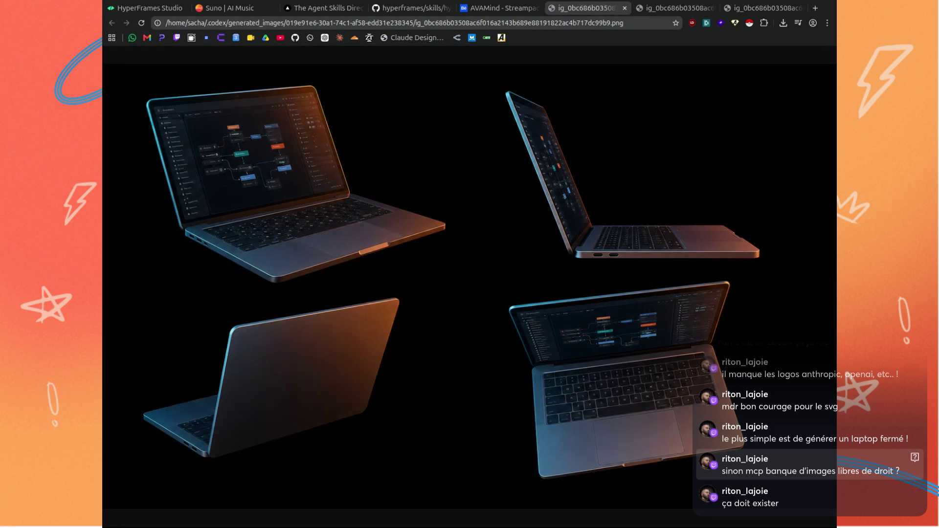
left_click(674, 8)
left_click(766, 8)
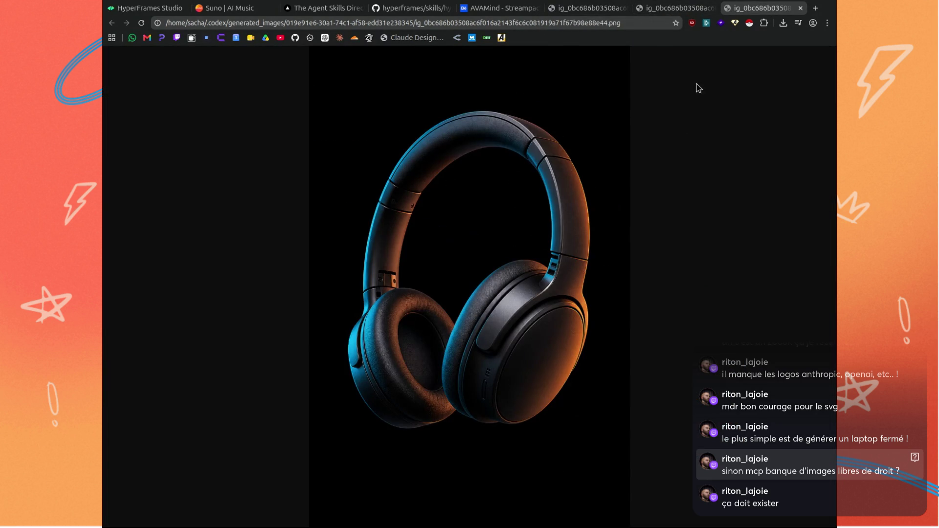
Flip again between the USB-C hub, four-laptop and headphones images, then return to the AVAMind Streampack gallery.
left_click(682, 7)
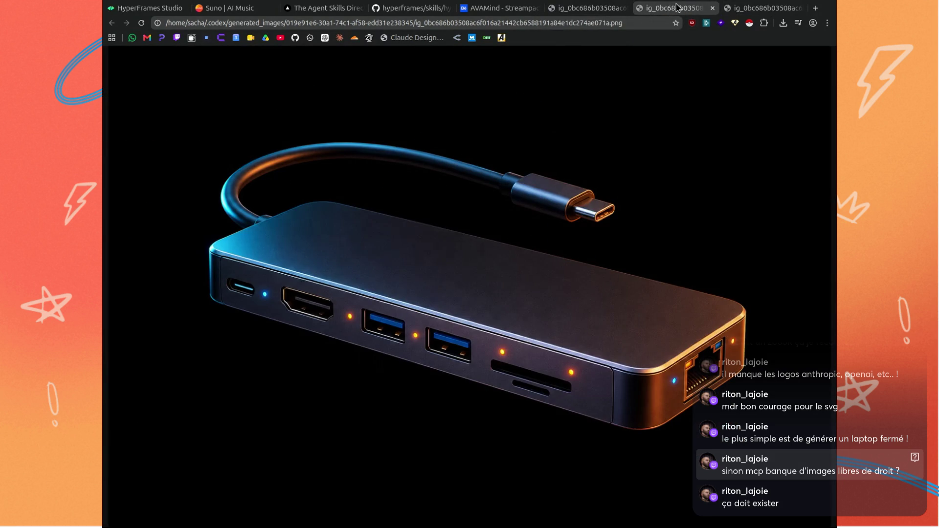
left_click(604, 9)
left_click(648, 7)
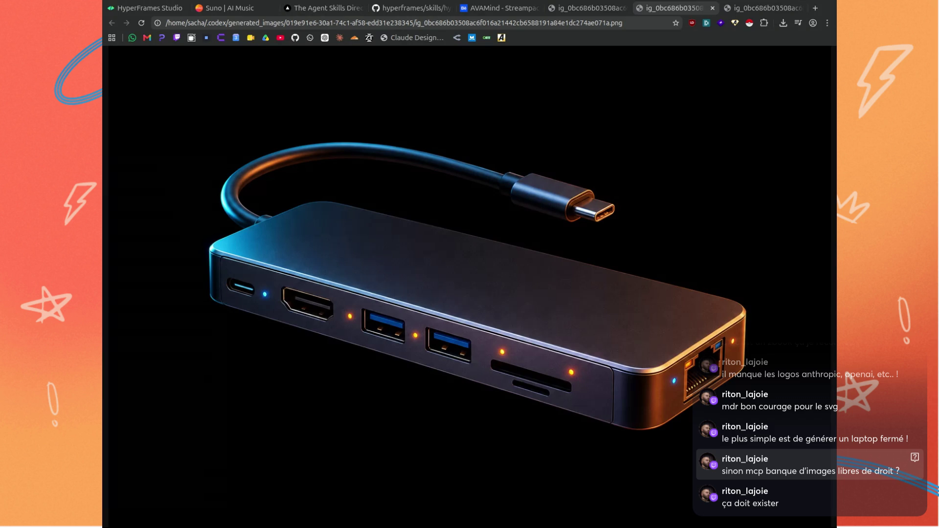
left_click(761, 14)
left_click(496, 8)
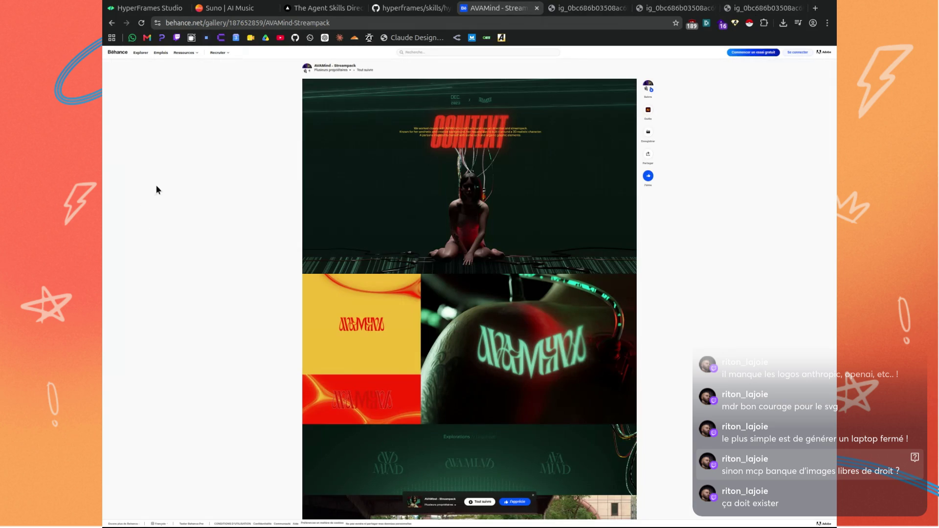
Go back to the mistermv search results, open the 'mistermv - Streampack' Behance project and scroll its renders.
left_click(111, 23)
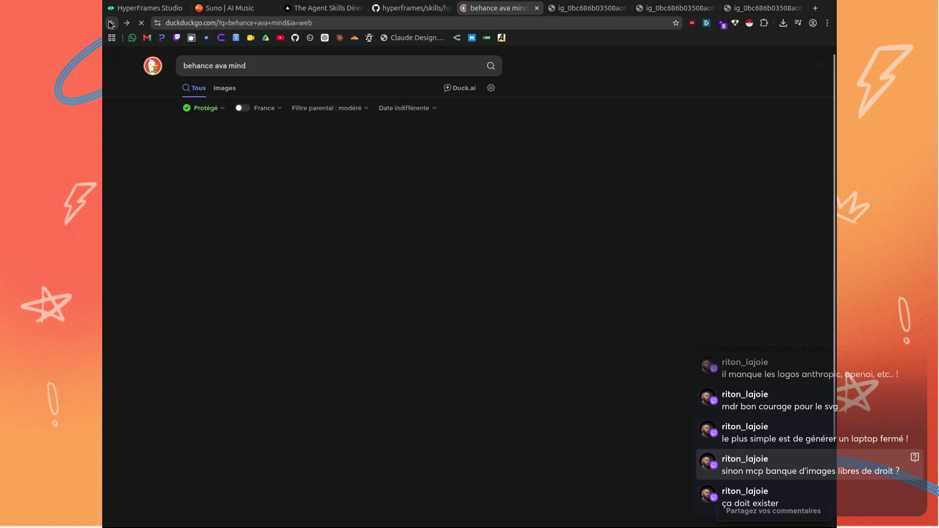
left_click(110, 23)
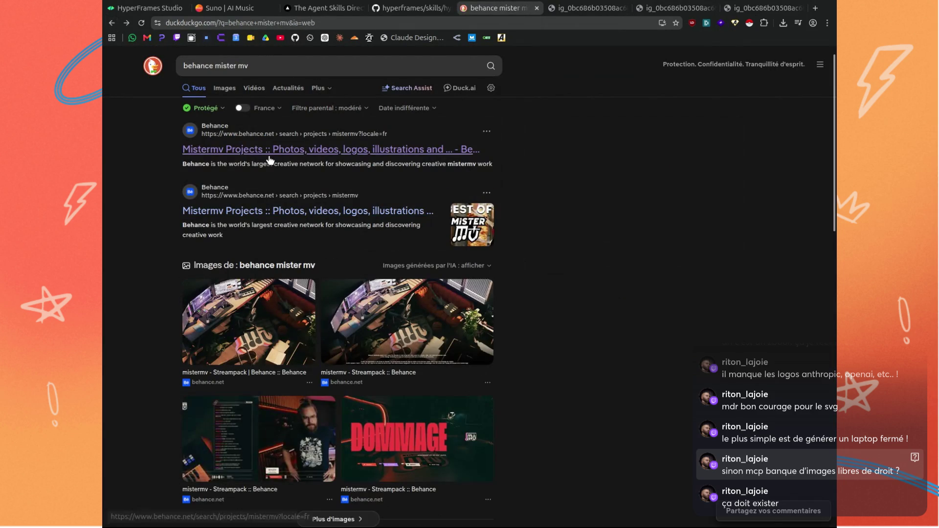
left_click(269, 152)
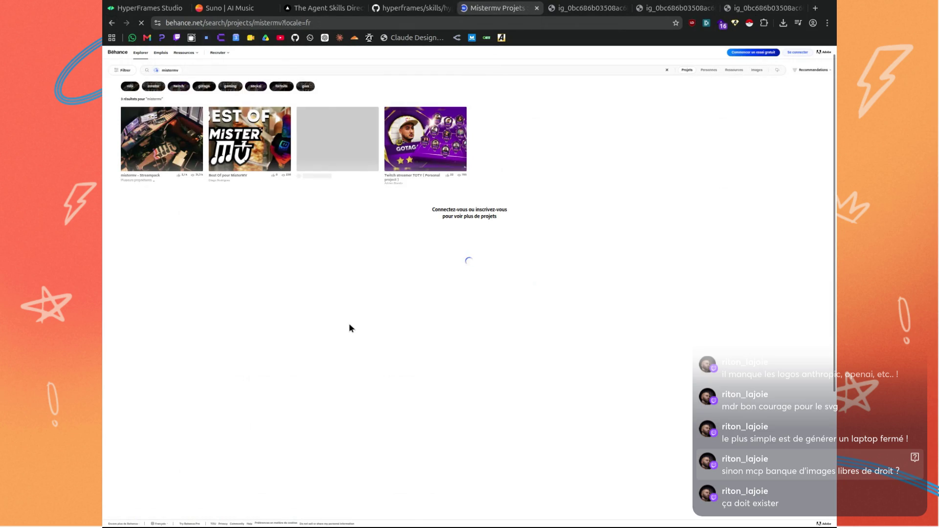
left_click(156, 138)
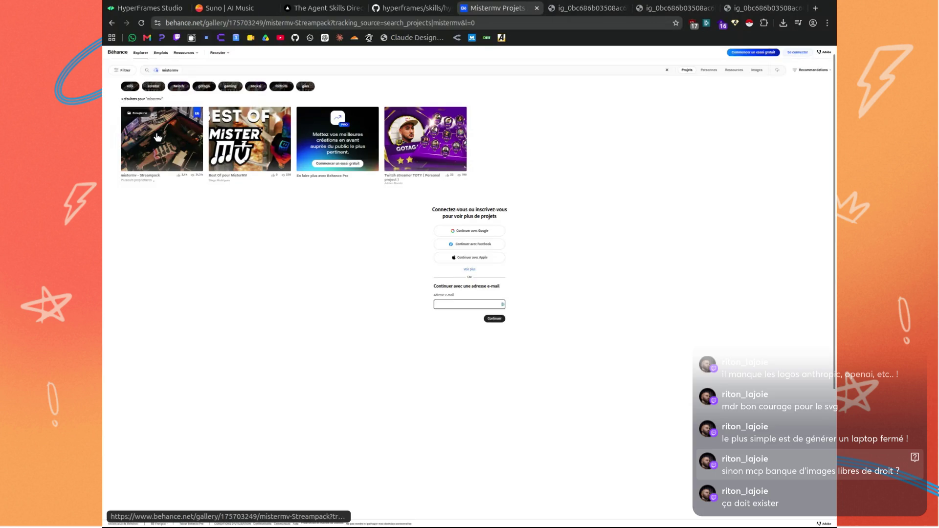
scroll(385, 229, "down", 5)
scroll(384, 228, "down", 5)
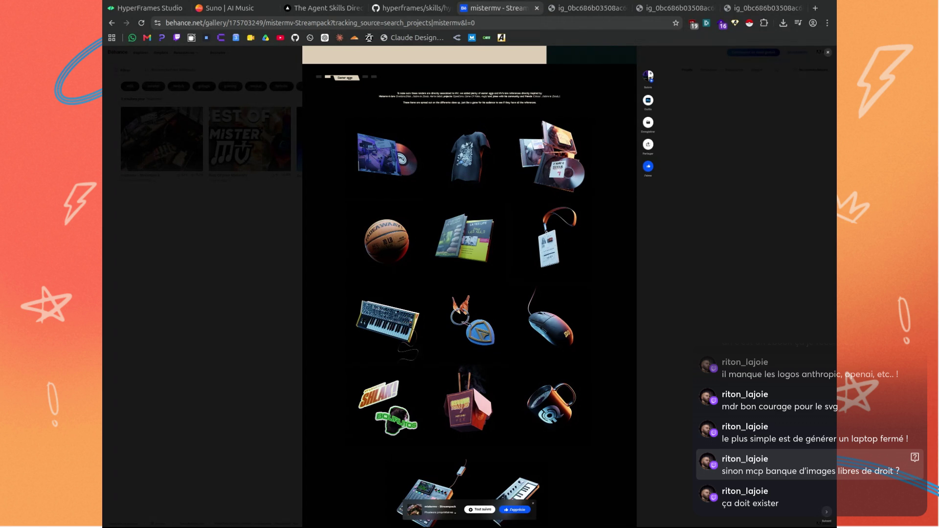
left_click(586, 8)
left_click(672, 8)
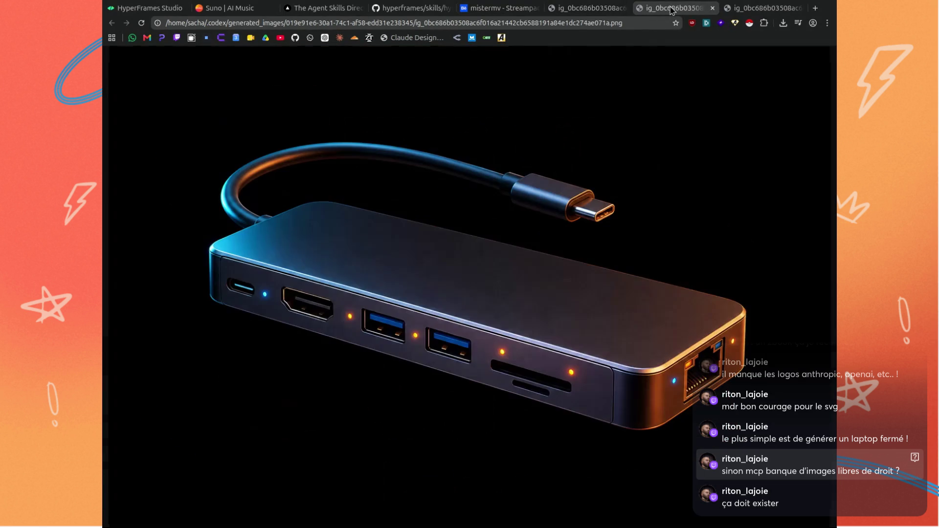
left_click(726, 9)
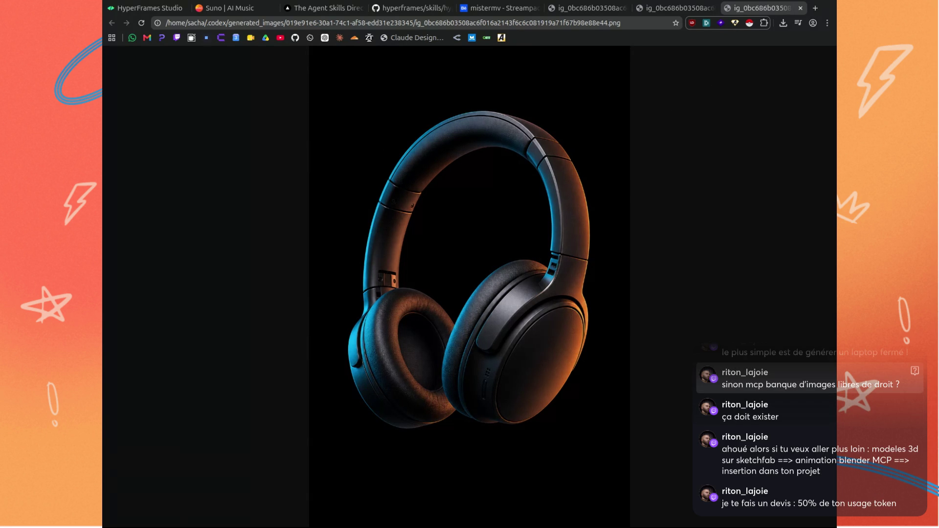
left_click(662, 11)
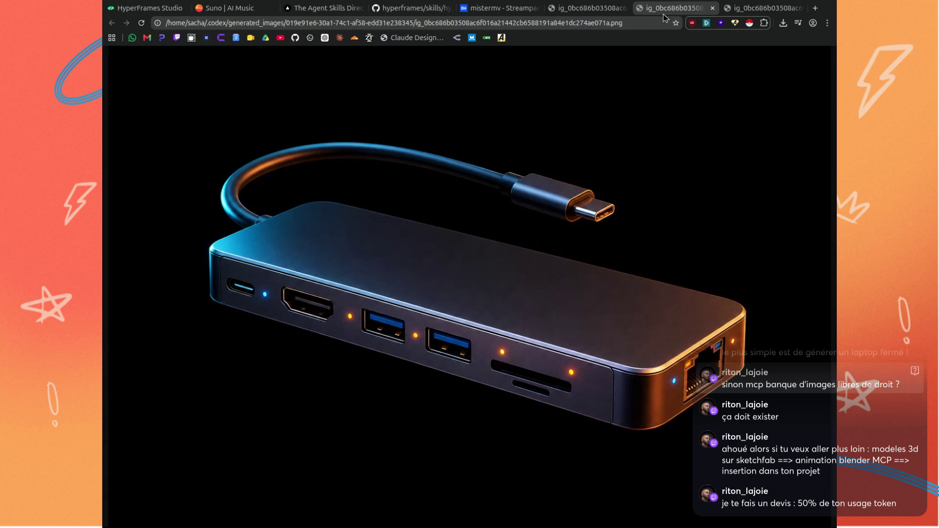
left_click(576, 11)
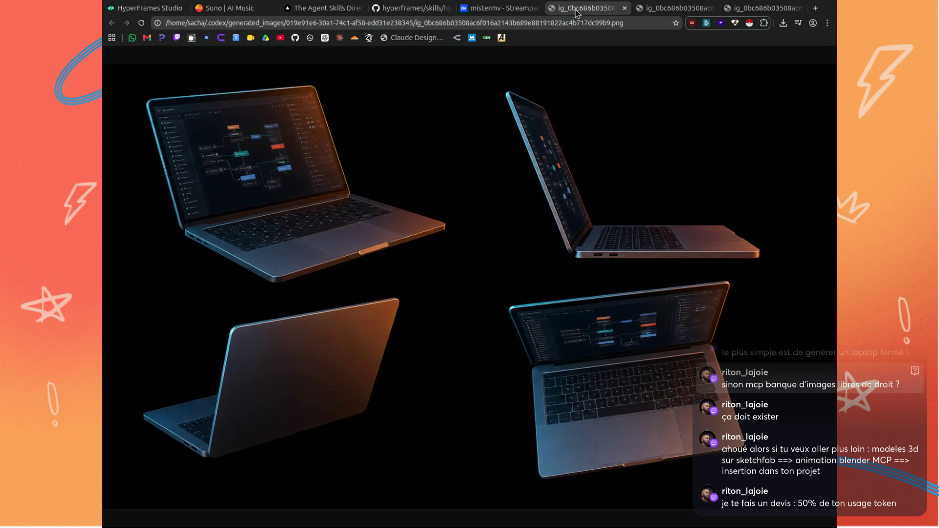
left_click(666, 9)
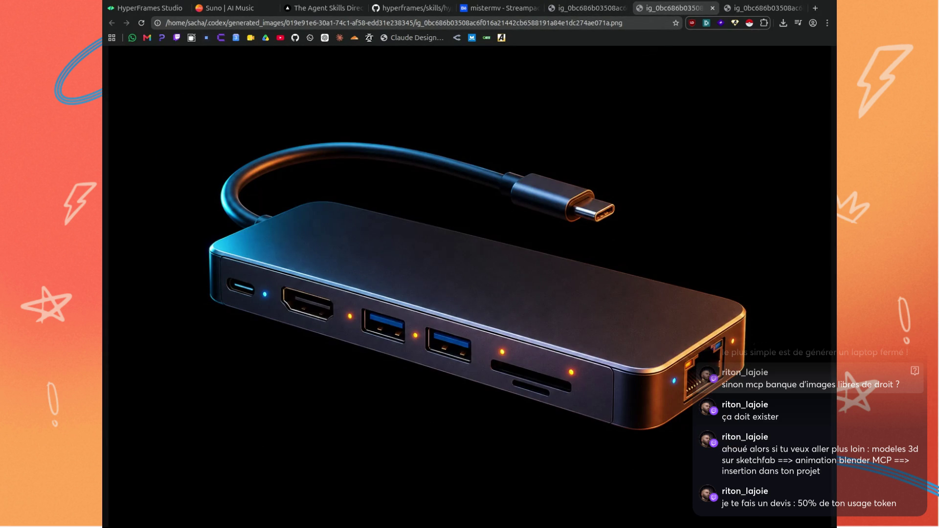
left_click(584, 11)
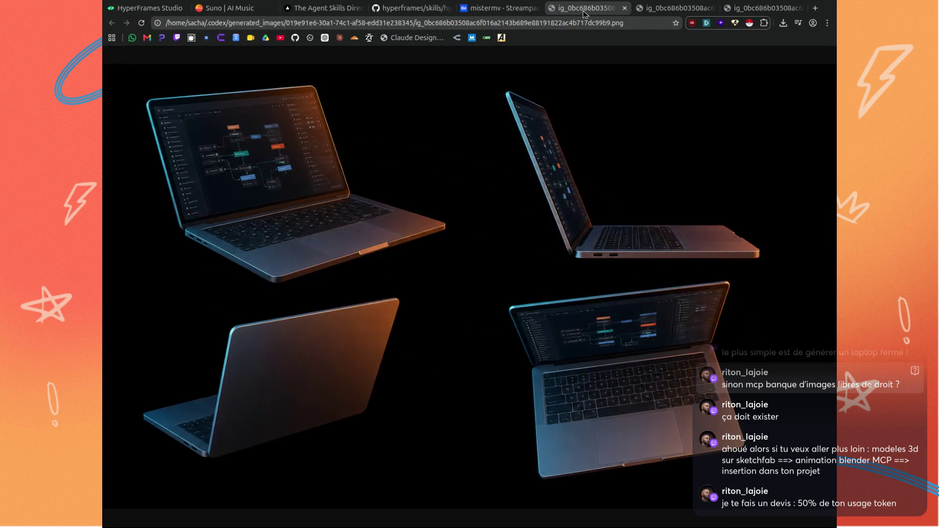
left_click(500, 13)
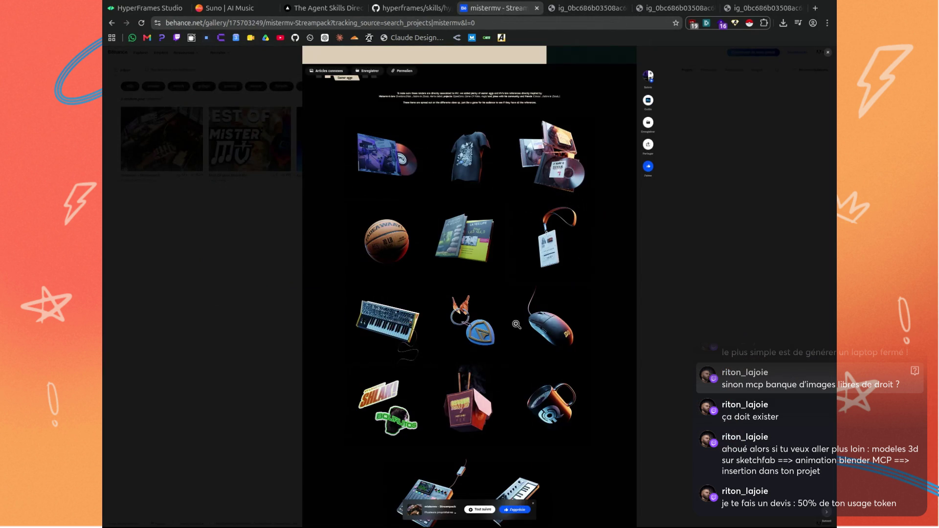
Scroll the Streampack project up to its misterMV header banner, then switch back to the four-laptop render.
scroll(561, 299, "down", 1)
scroll(561, 299, "up", 3)
scroll(561, 299, "down", 2)
scroll(560, 298, "down", 1)
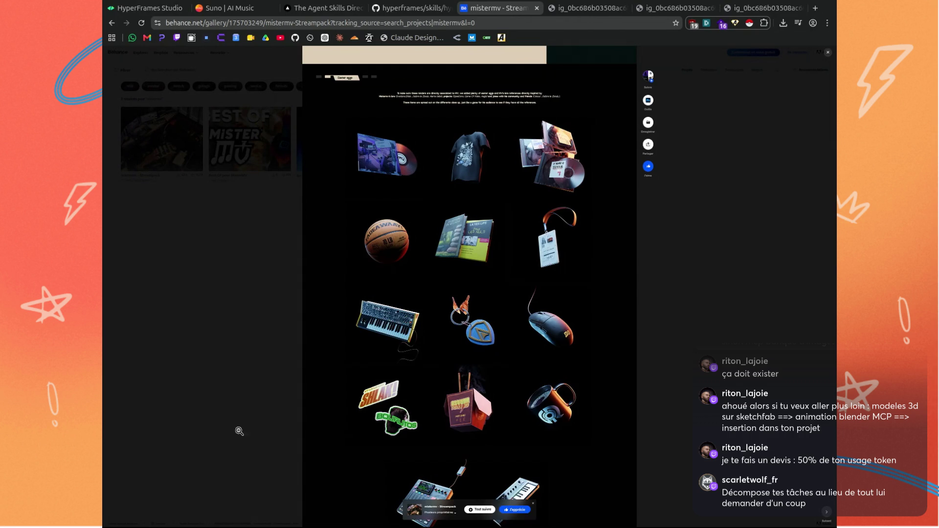
scroll(239, 432, "down", 3)
scroll(253, 408, "up", 5)
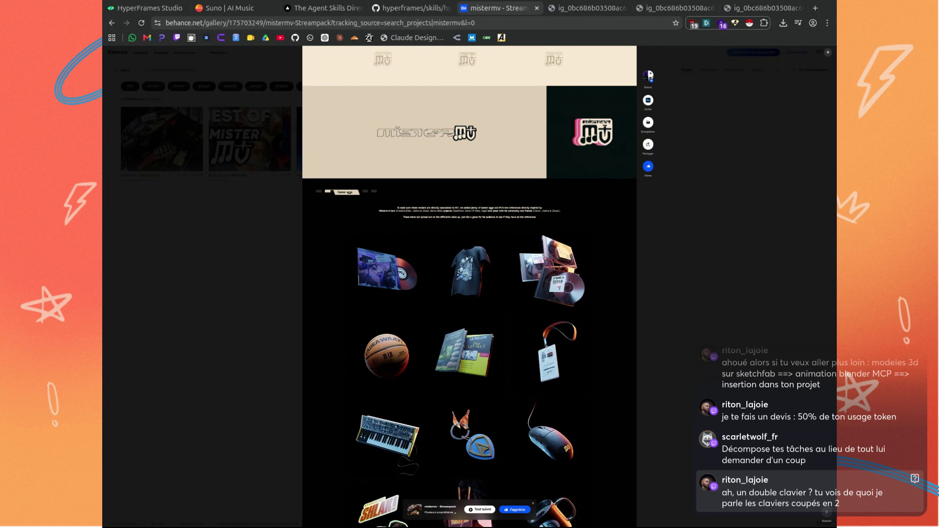
left_click(585, 8)
left_click(568, 23)
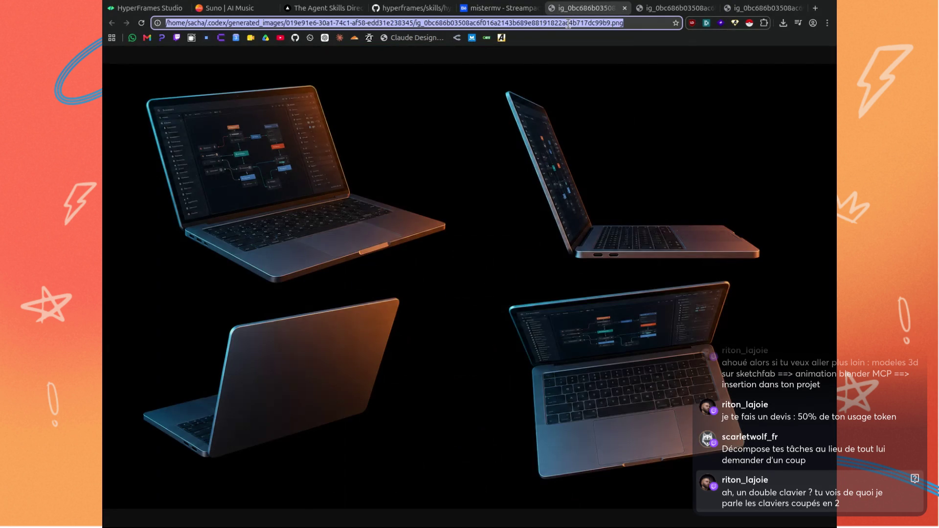
Search DuckDuckGo Images for 'clavier ergonomique'.
type("clavier eg")
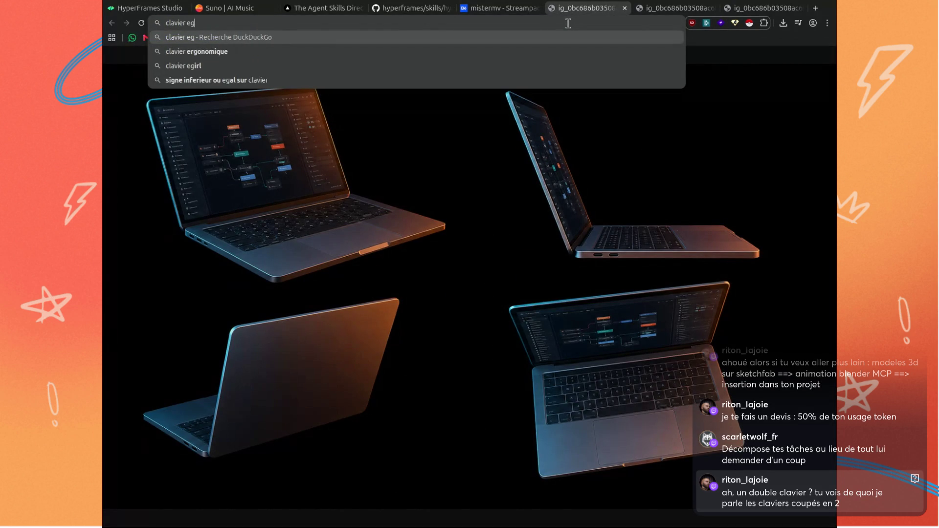
left_click(196, 52)
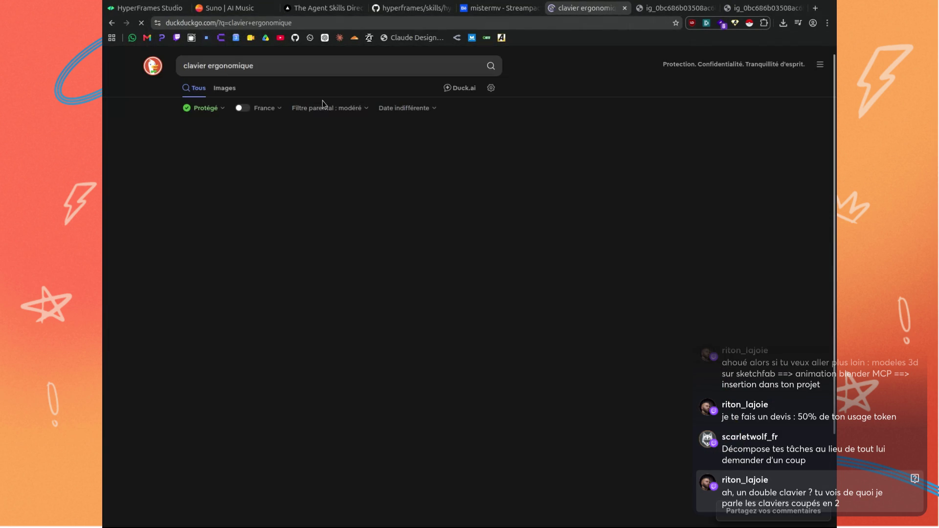
left_click(226, 88)
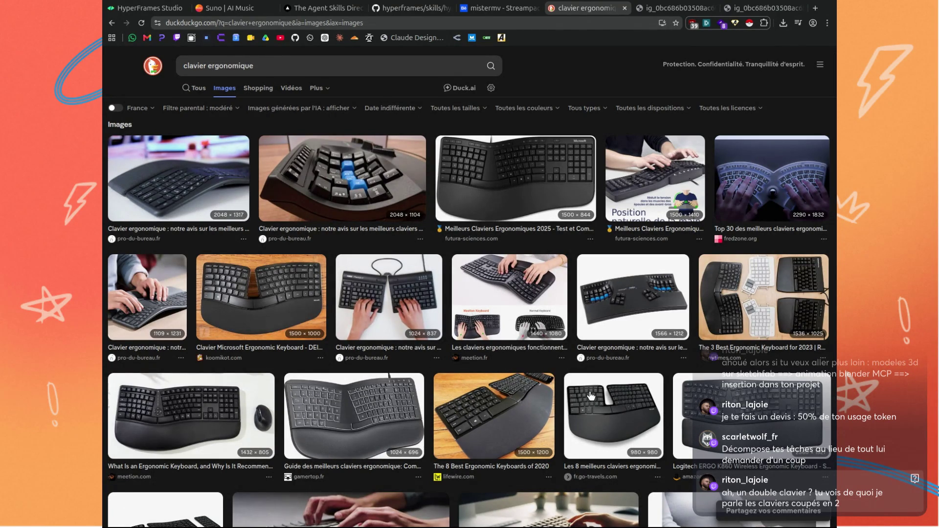
Preview the Logitech ERGO K860, pro-du-bureau split and fredzone split keyboard images.
left_click(742, 418)
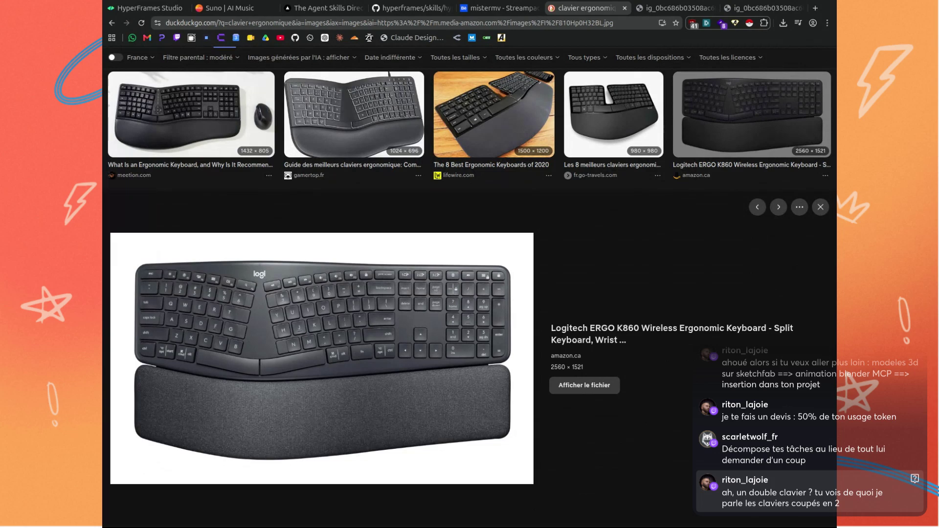
scroll(561, 260, "up", 5)
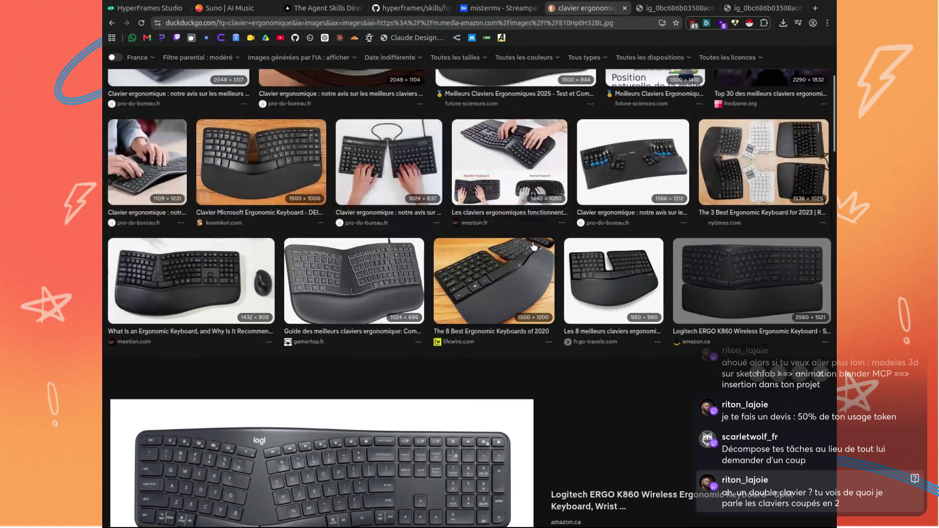
left_click(388, 210)
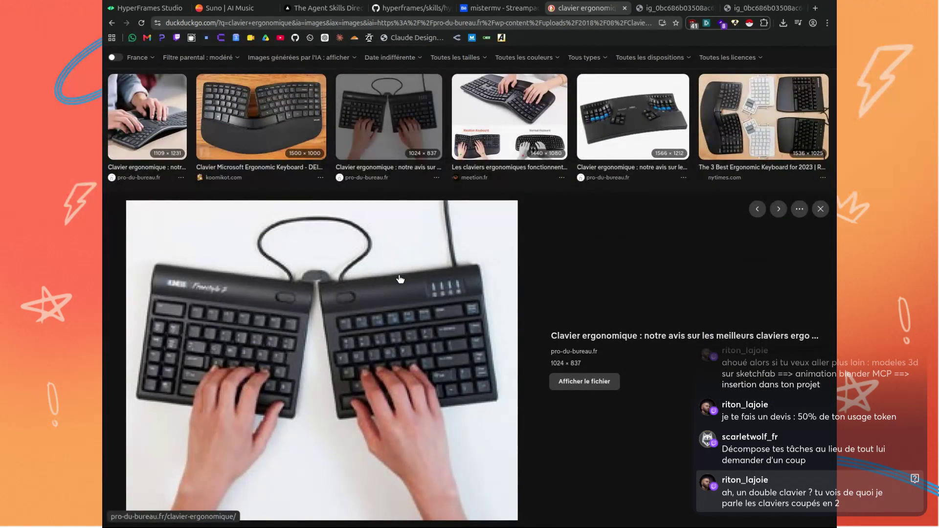
scroll(413, 288, "up", 4)
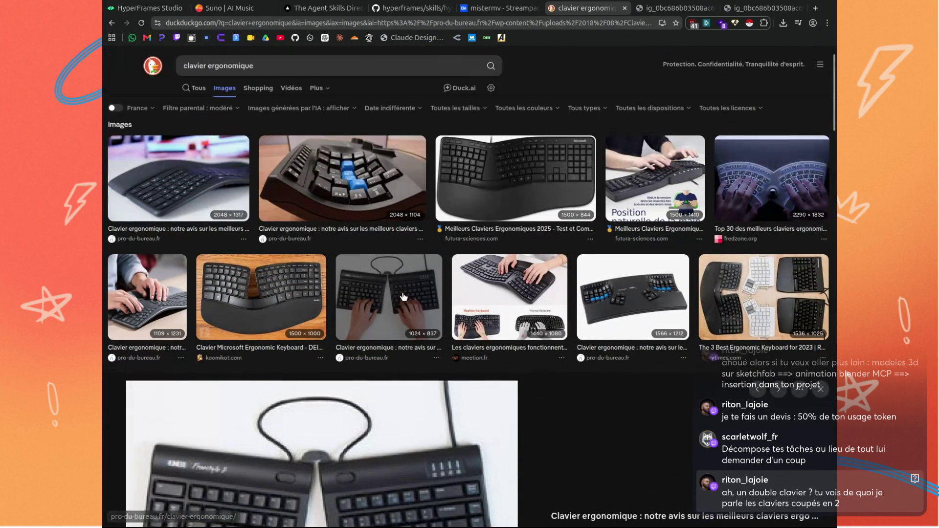
left_click(365, 166)
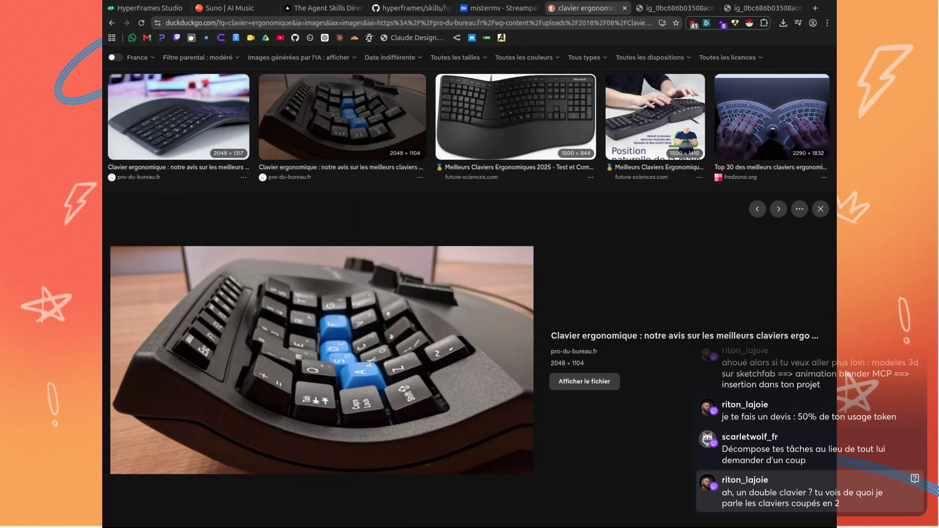
left_click(763, 125)
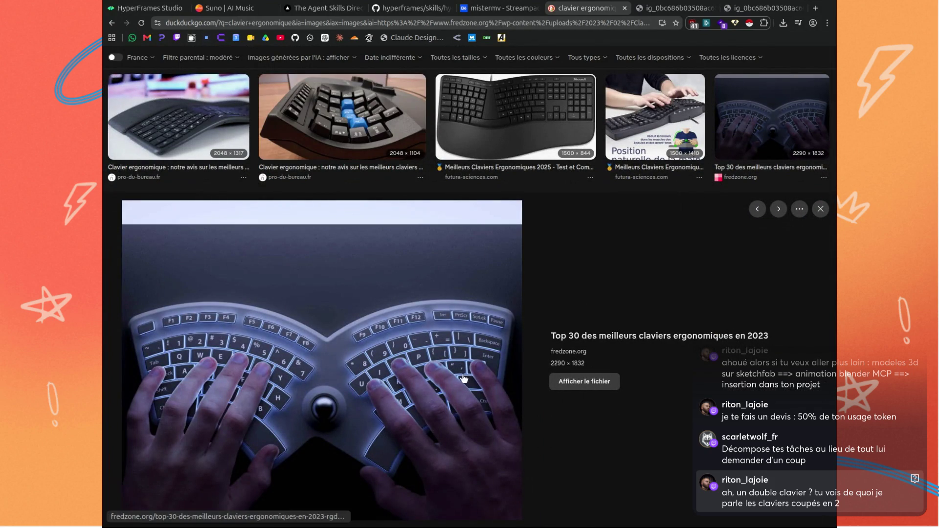
Preview the Keebio split keyboard up close, scroll the results, and bring HyperFrames Studio back into view.
scroll(486, 341, "down", 5)
scroll(486, 341, "down", 5)
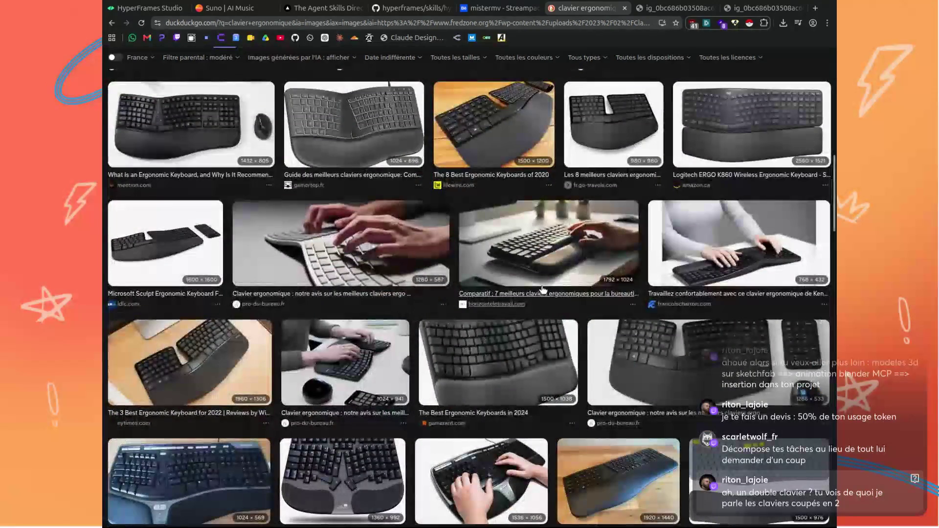
scroll(489, 357, "down", 2)
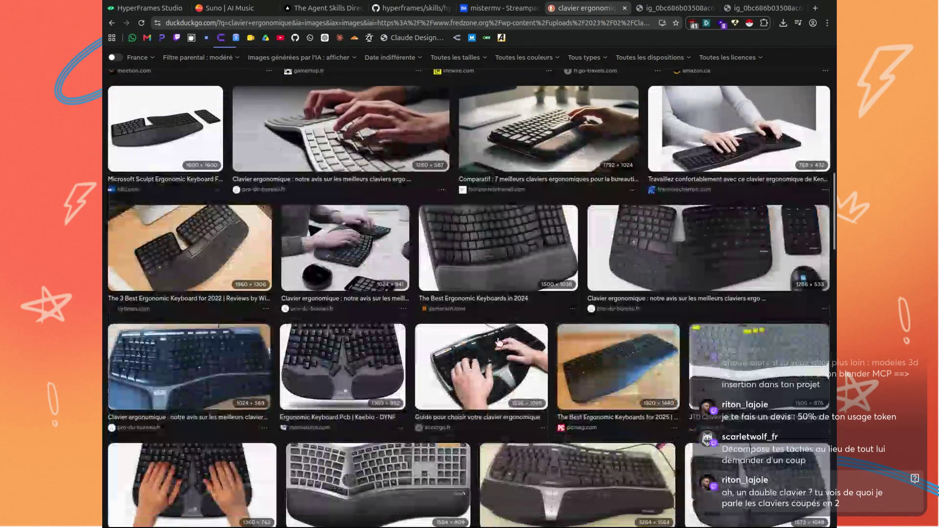
left_click(348, 359)
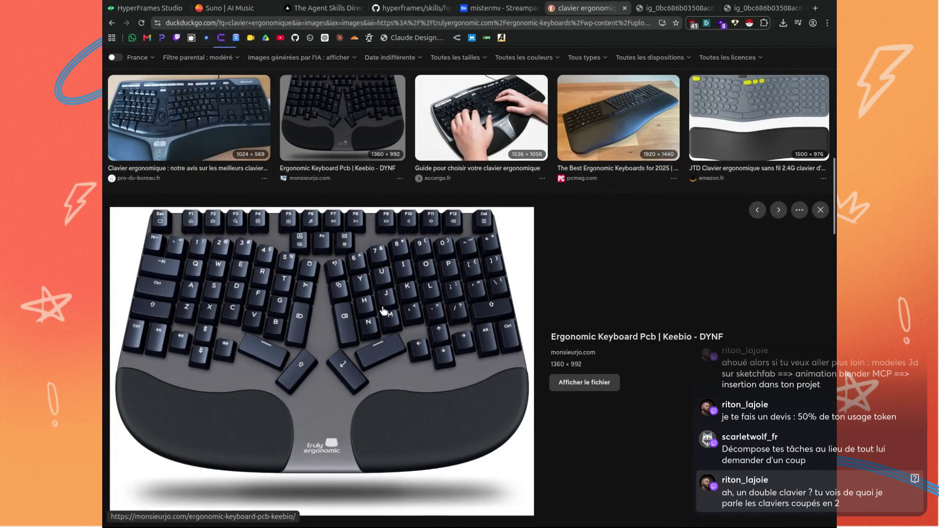
scroll(221, 280, "up", 3)
scroll(302, 322, "down", 4)
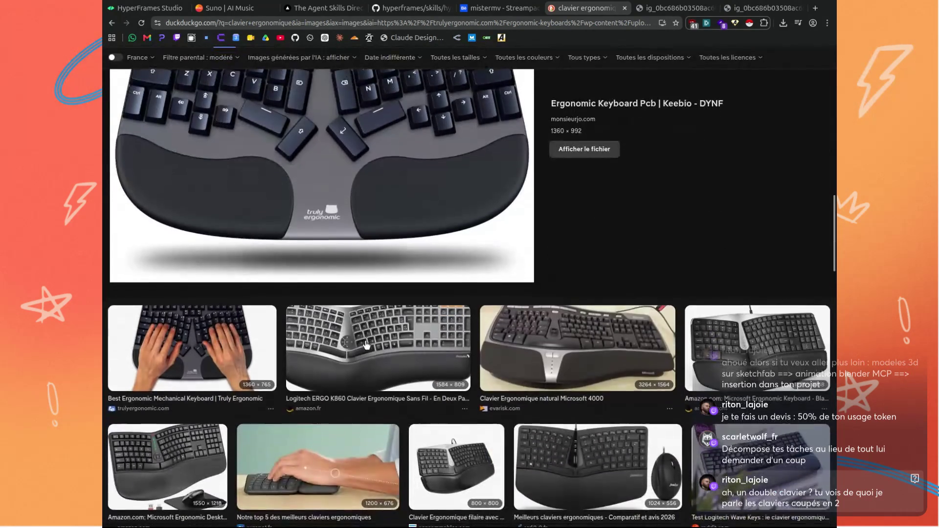
scroll(577, 352, "down", 2)
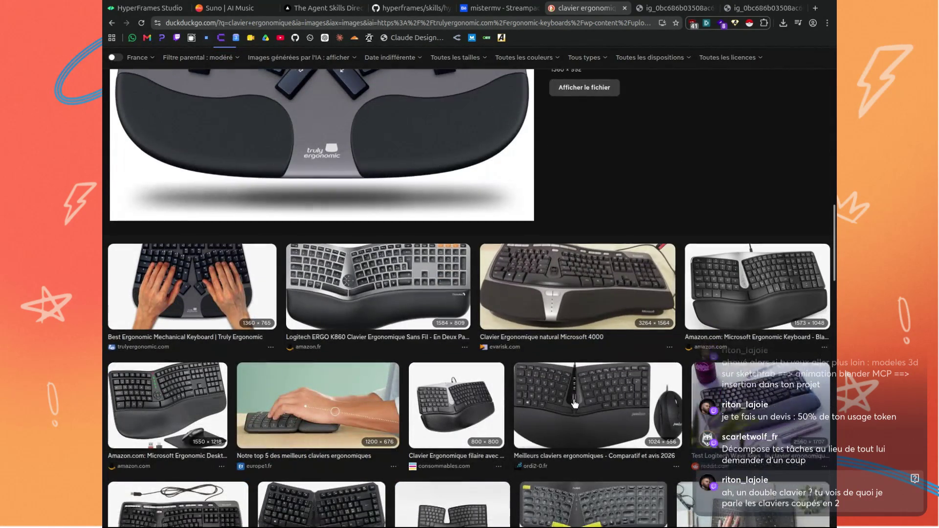
scroll(538, 362, "down", 2)
scroll(393, 344, "down", 2)
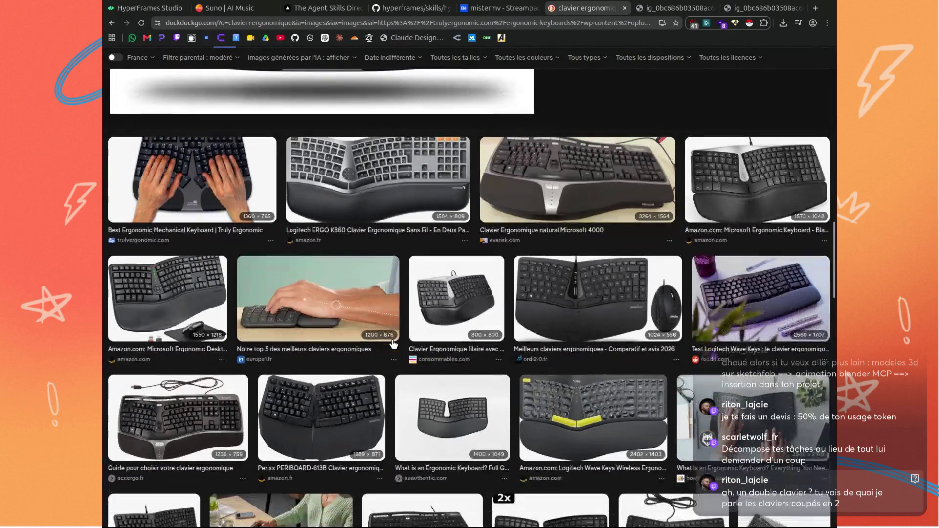
scroll(406, 351, "down", 4)
scroll(419, 359, "down", 4)
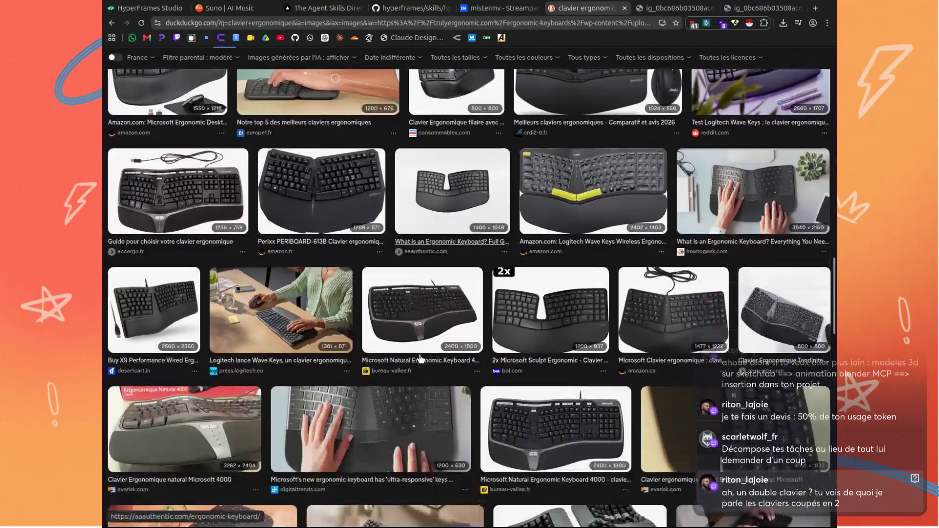
scroll(522, 353, "down", 4)
scroll(522, 353, "up", 4)
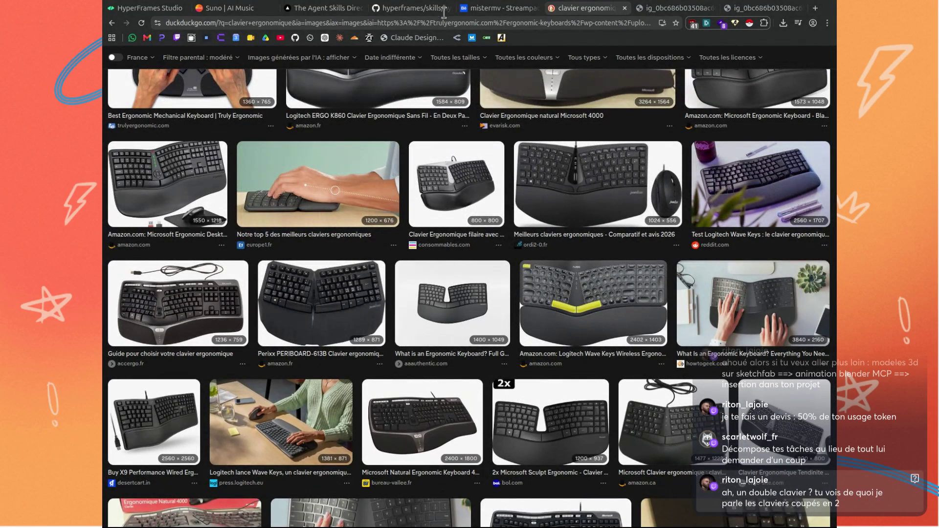
left_click_drag(475, 3, 332, 238)
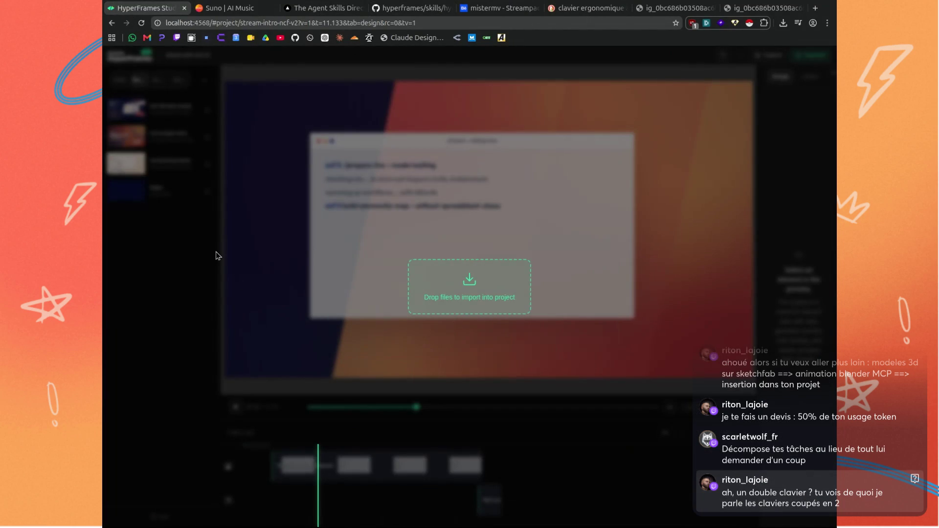
Reload the stream-intro-ncf-v2 project and scrub the now 36-second intro through to the NCF logo.
left_click_drag(333, 238, 495, 471)
left_click(141, 23)
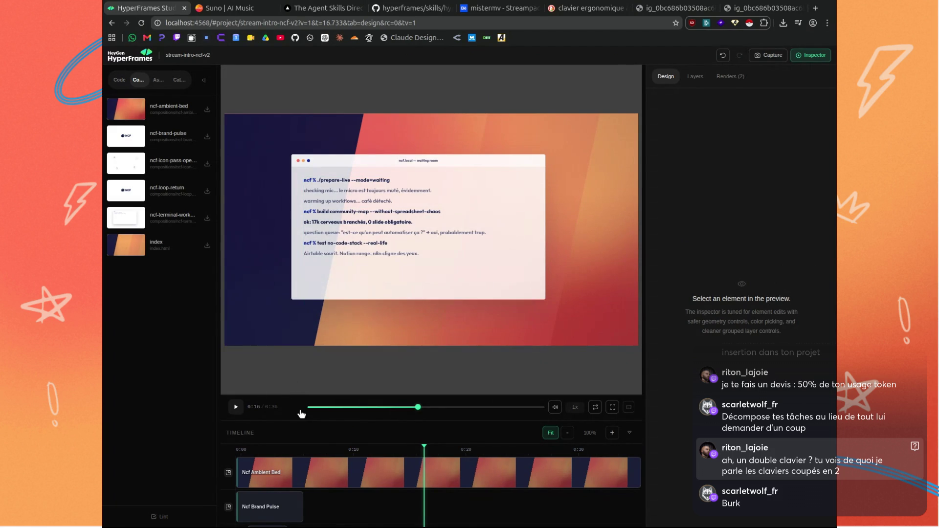
mouse_move(429, 447)
left_mouse_down()
mouse_move(308, 447)
mouse_move(639, 467)
left_mouse_up()
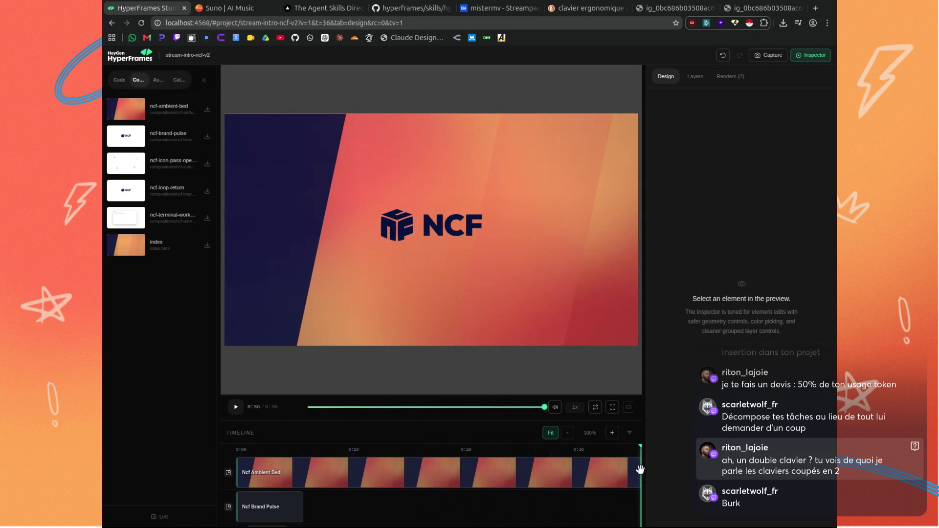
scroll(530, 485, "down", 1)
scroll(530, 485, "up", 2)
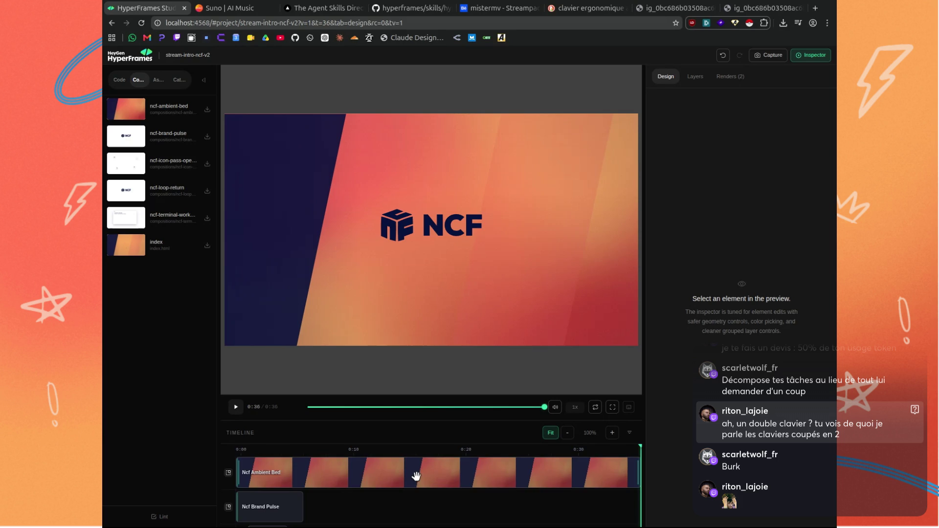
scroll(415, 476, "down", 2)
scroll(563, 500, "down", 2)
scroll(563, 500, "up", 3)
Widen the preview area by moving the preview/Inspector divider to the right.
left_click_drag(645, 70, 755, 69)
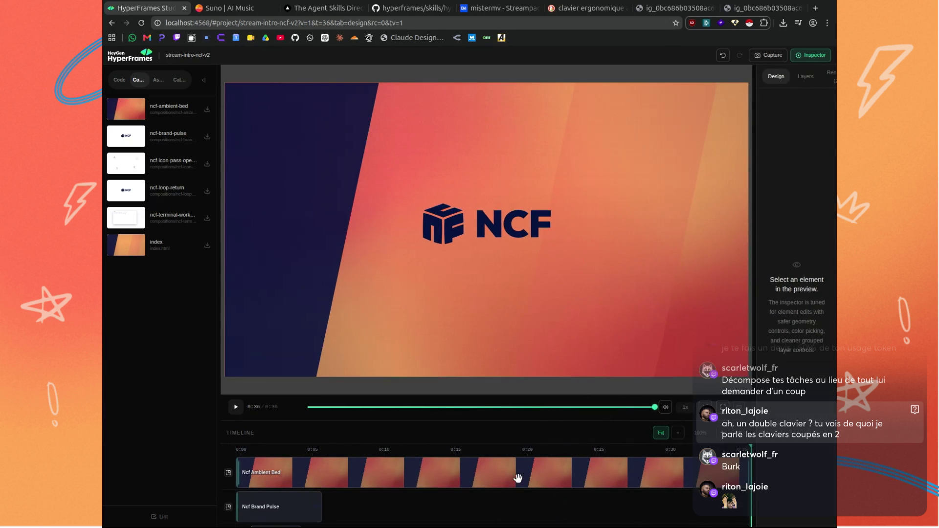
scroll(708, 428, "down", 3)
scroll(384, 483, "up", 3)
Scrub back to the terminal's waiting-room lines, then switch to the USB-C hub image tab.
left_click_drag(308, 449, 497, 455)
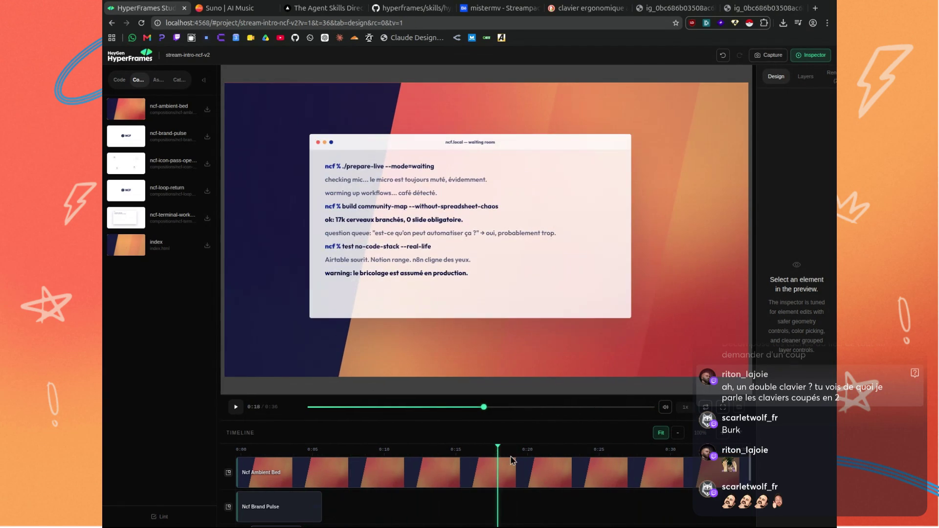
mouse_move(503, 469)
left_mouse_down()
mouse_move(425, 469)
mouse_move(656, 483)
mouse_move(555, 474)
left_mouse_up()
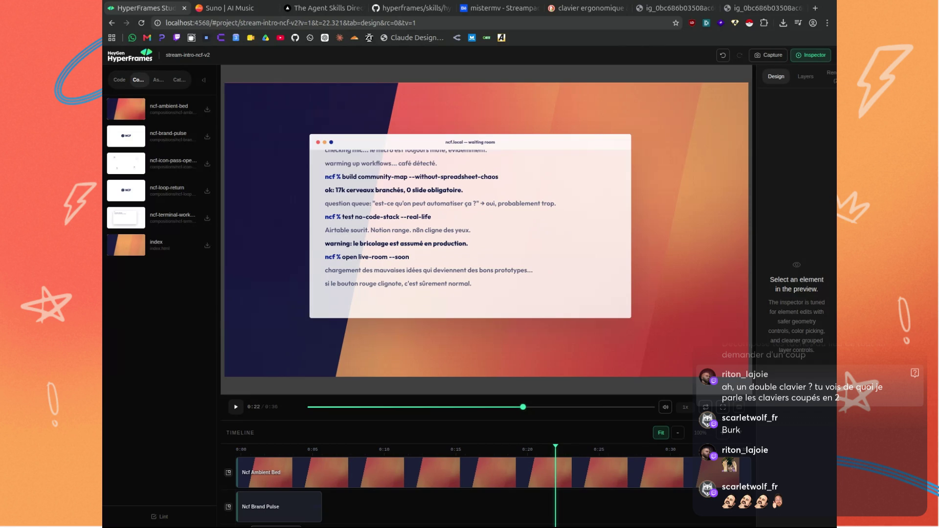
left_click(673, 8)
Glance at the generated headphones image, then settle back on the USB-C hub render.
left_click(763, 8)
left_click(672, 8)
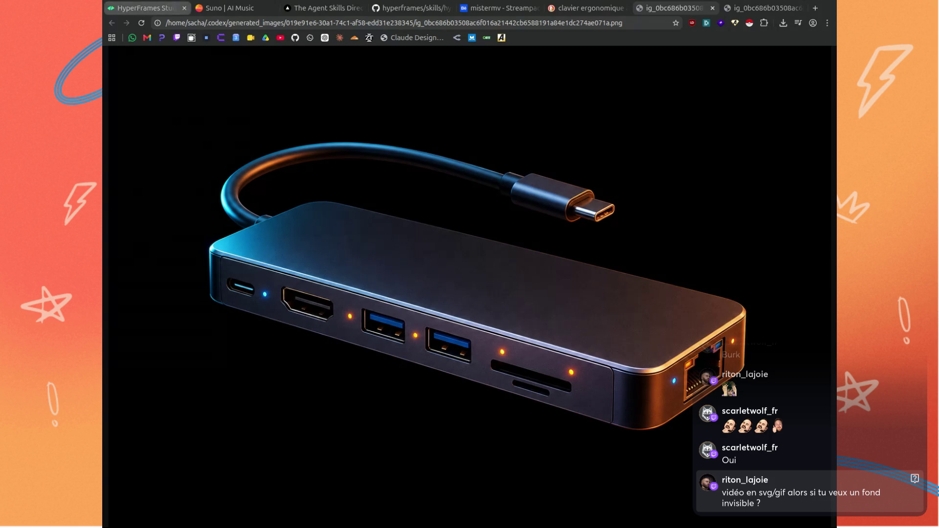
Bring the intro project back and scrub the timeline to the NCF logo and back.
left_click(144, 8)
mouse_move(557, 449)
left_mouse_down()
mouse_move(574, 446)
mouse_move(402, 443)
mouse_move(680, 451)
mouse_move(238, 451)
mouse_move(305, 469)
mouse_move(774, 505)
mouse_move(103, 490)
left_mouse_up()
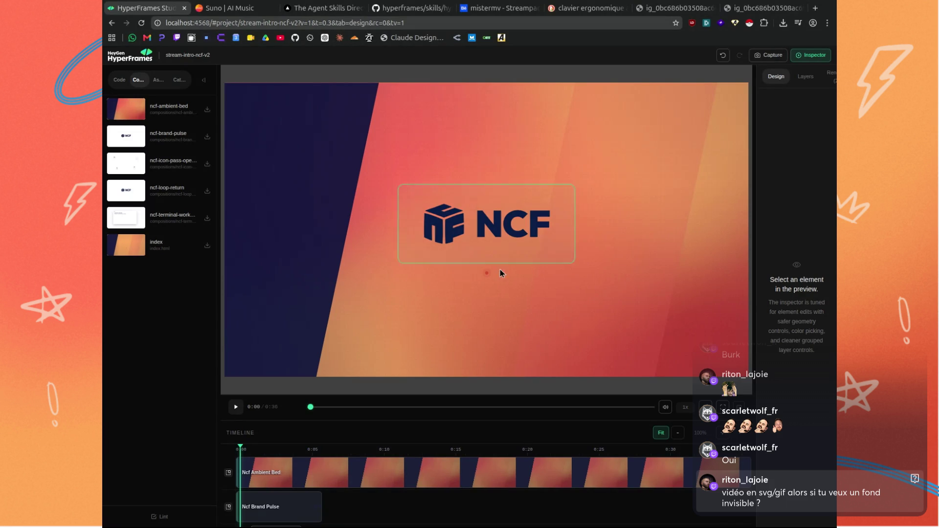
mouse_move(242, 448)
left_mouse_down()
mouse_move(717, 460)
mouse_move(331, 452)
mouse_move(418, 460)
mouse_move(497, 454)
mouse_move(664, 468)
mouse_move(327, 448)
mouse_move(676, 466)
mouse_move(551, 462)
left_mouse_up()
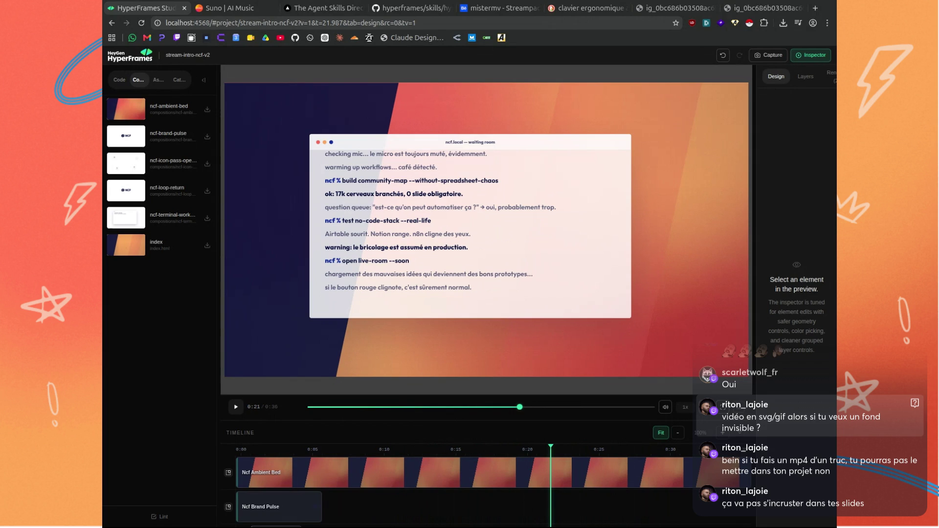
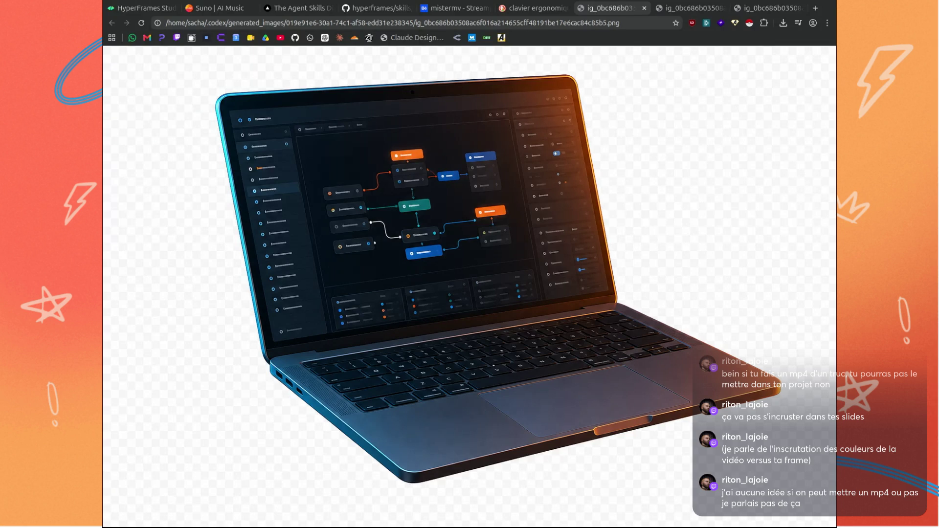
Close the duplicate laptop image tab, fit the laptop image to the window, and begin a new web address.
key("ctrl+Tab")
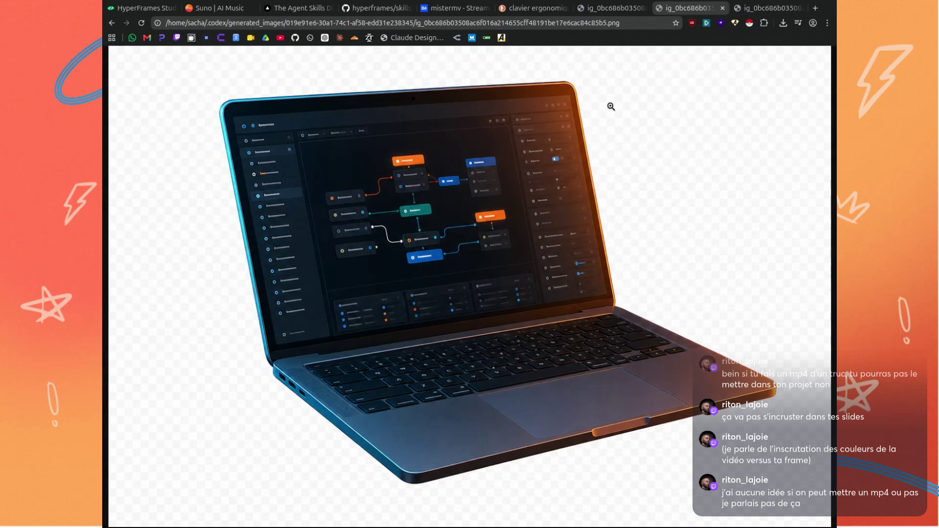
middle_click(695, 9)
left_click(596, 12)
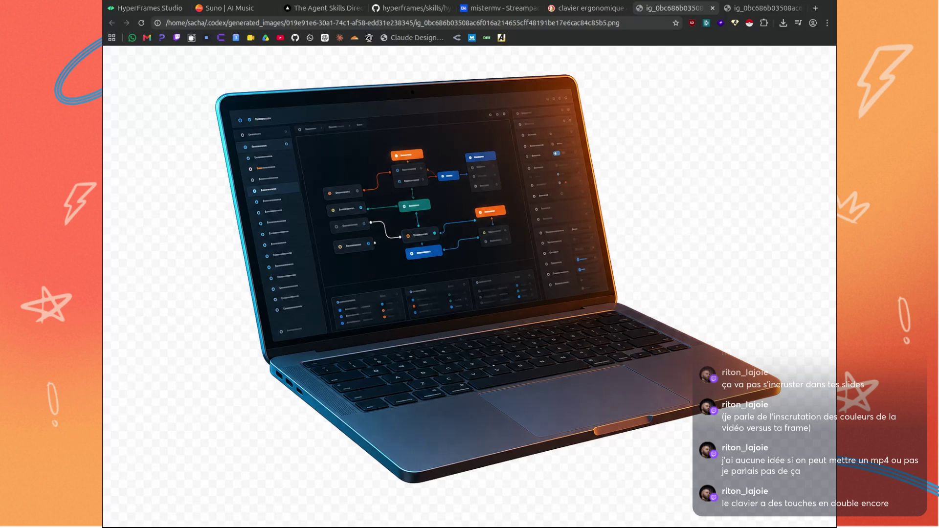
left_click(609, 237)
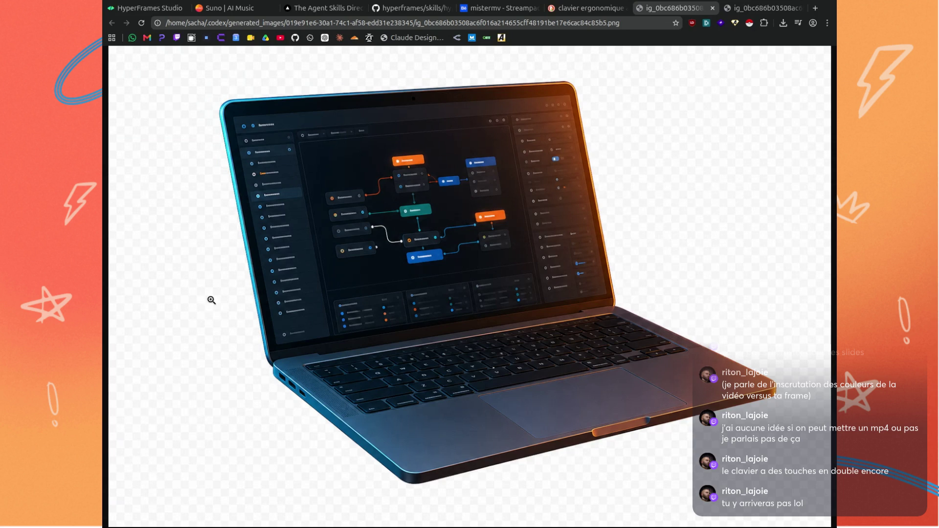
left_click(758, 9)
left_click(509, 27)
Open erase.bg and drop the laptop mockup image onto its upload page, retrying after the error.
type("erase")
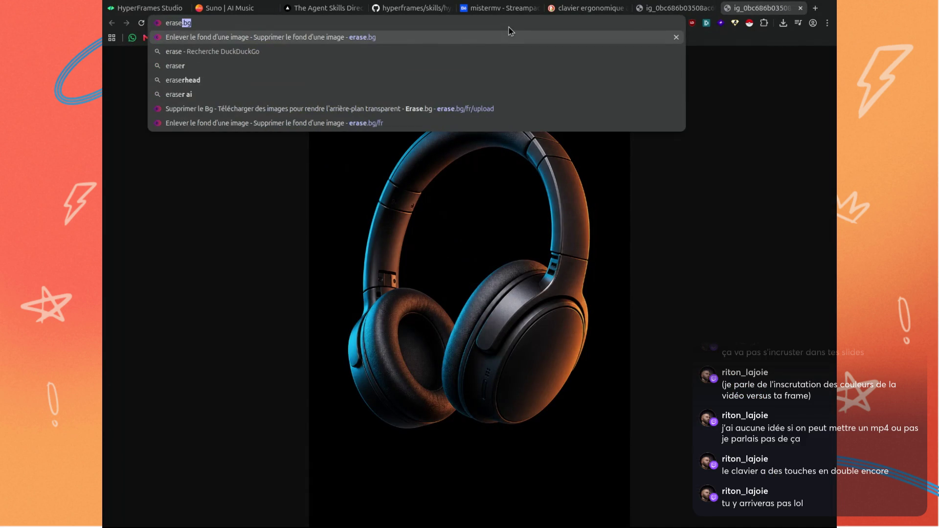
key("Return")
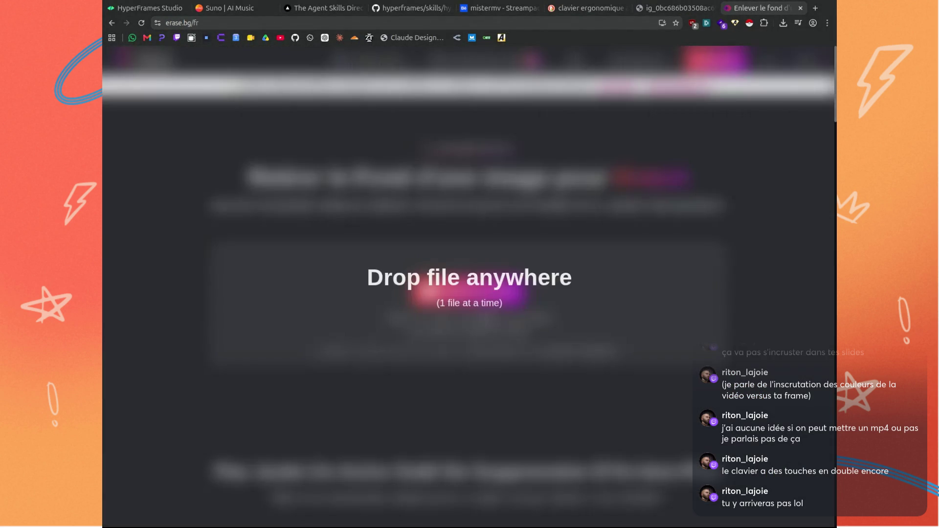
left_click_drag(105, 272, 132, 271)
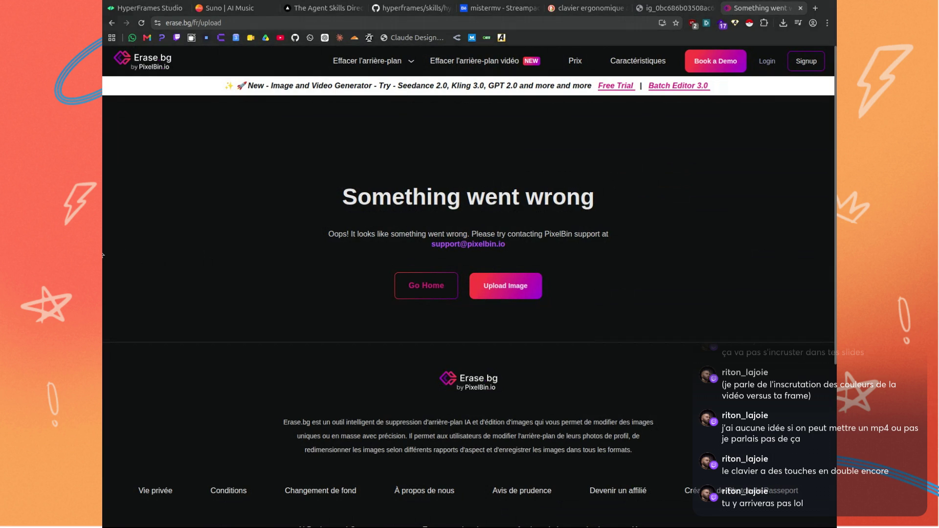
left_click(467, 291)
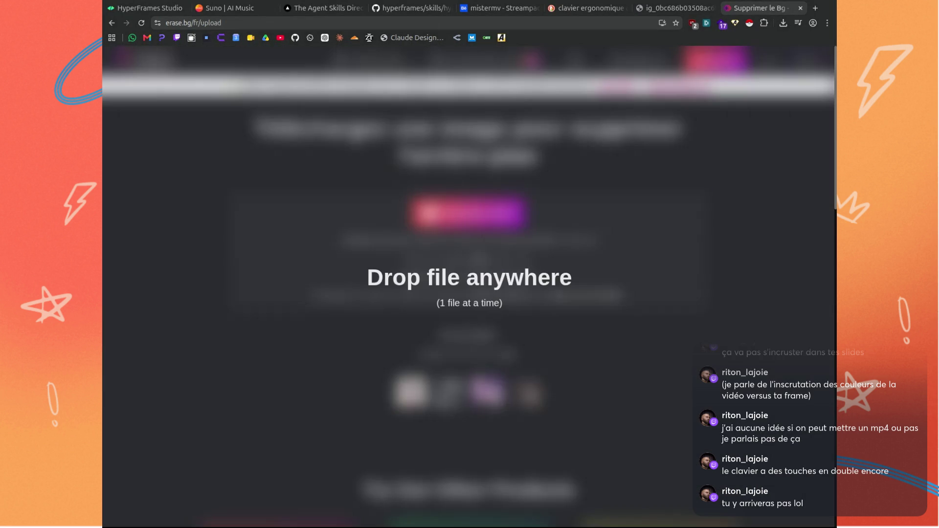
left_click_drag(342, 254, 327, 251)
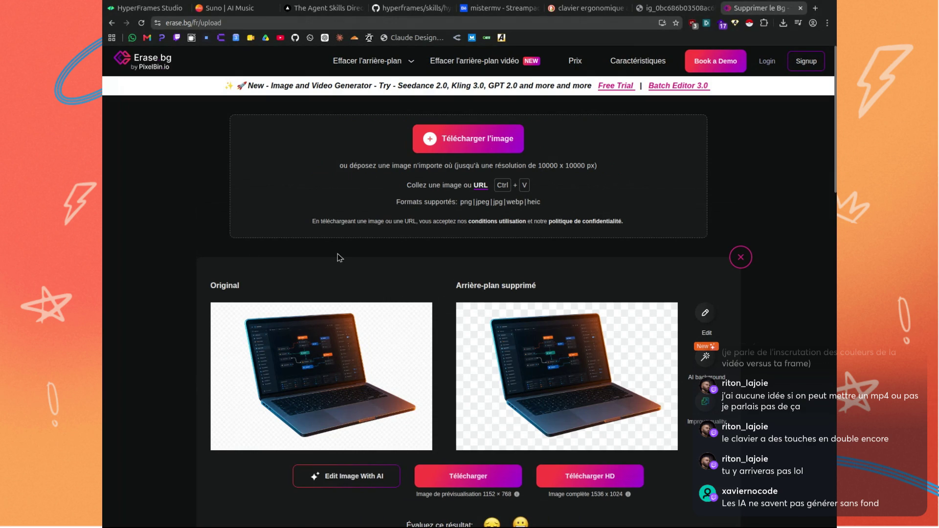
scroll(337, 256, "down", 2)
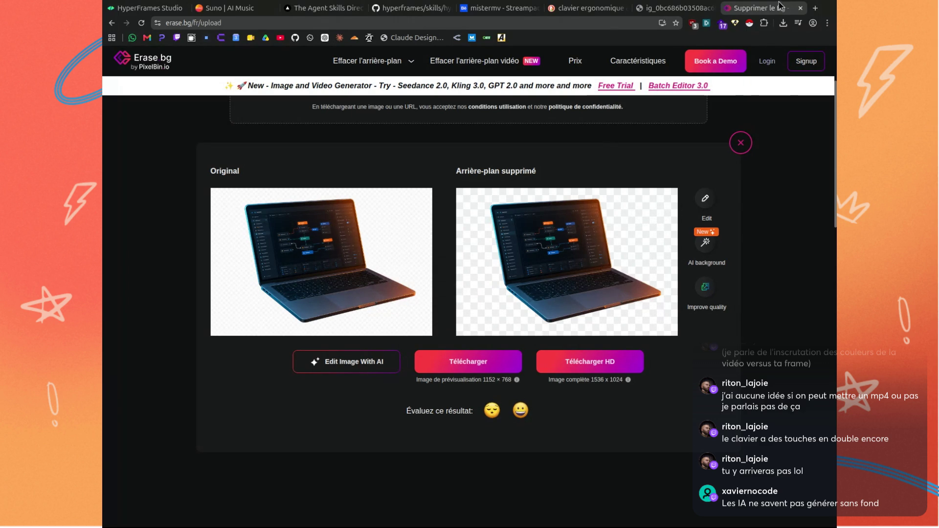
left_click(815, 8)
type("excalidraw")
Load excalidraw.com and place the laptop image beside the frame, nudging it up and right.
key("Return")
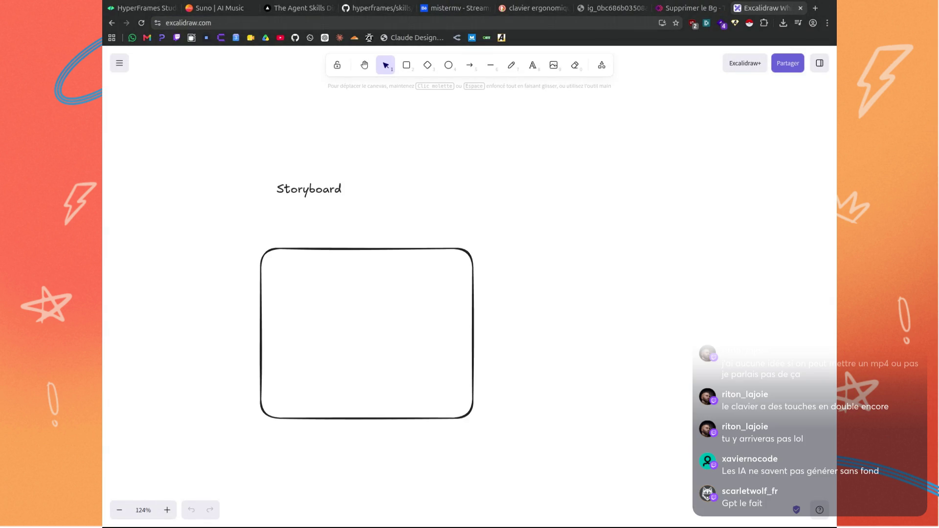
left_click_drag(832, 273, 657, 272)
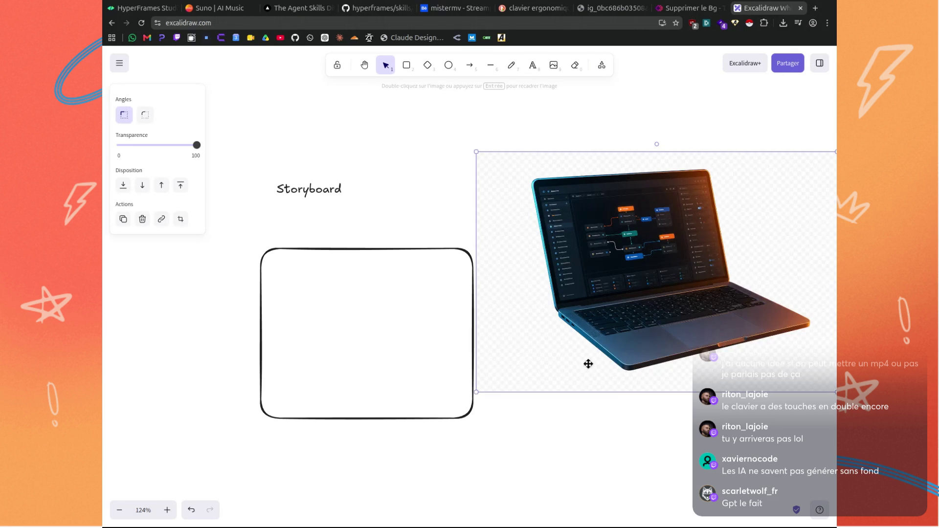
scroll(620, 457, "right", 5)
left_click_drag(348, 303, 398, 285)
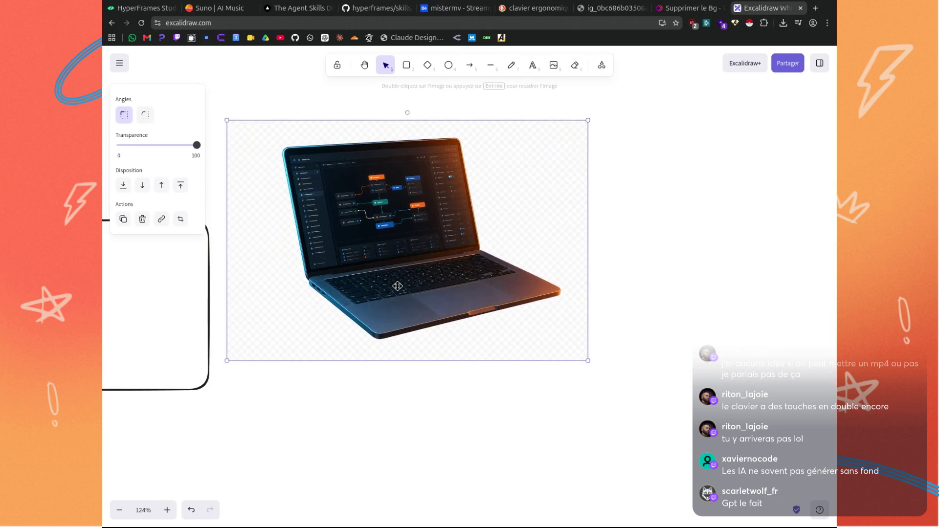
left_click(327, 386)
left_click(687, 8)
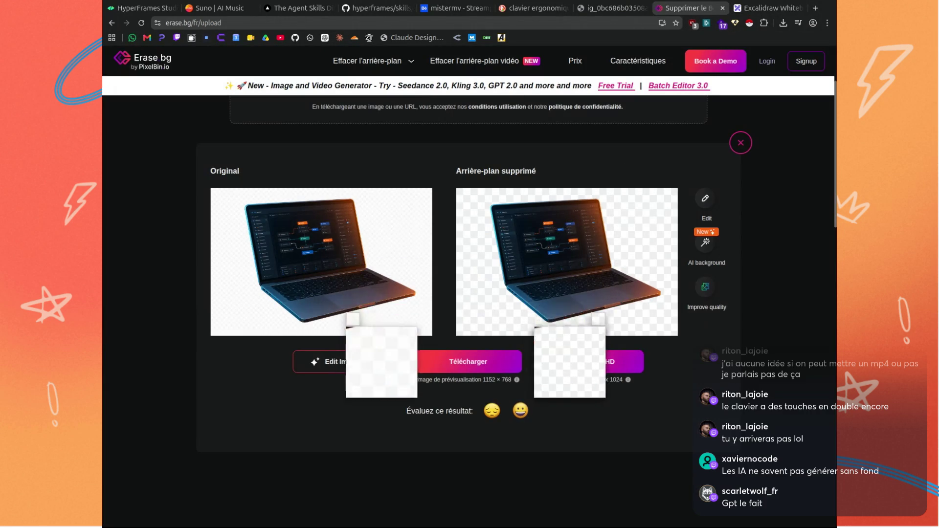
Download the background-removed laptop as the standard preview-size PNG, skipping the HD sign-up offer.
left_click(553, 370)
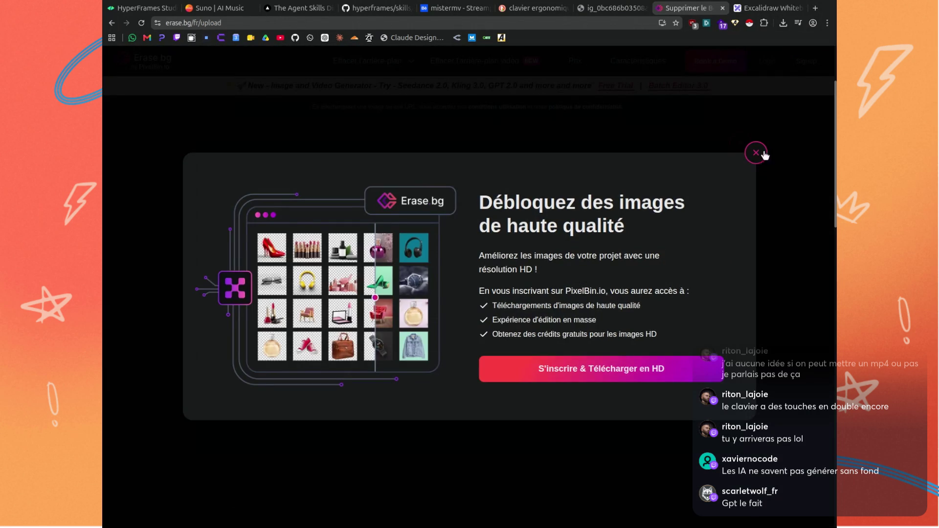
left_click(762, 150)
left_click(480, 361)
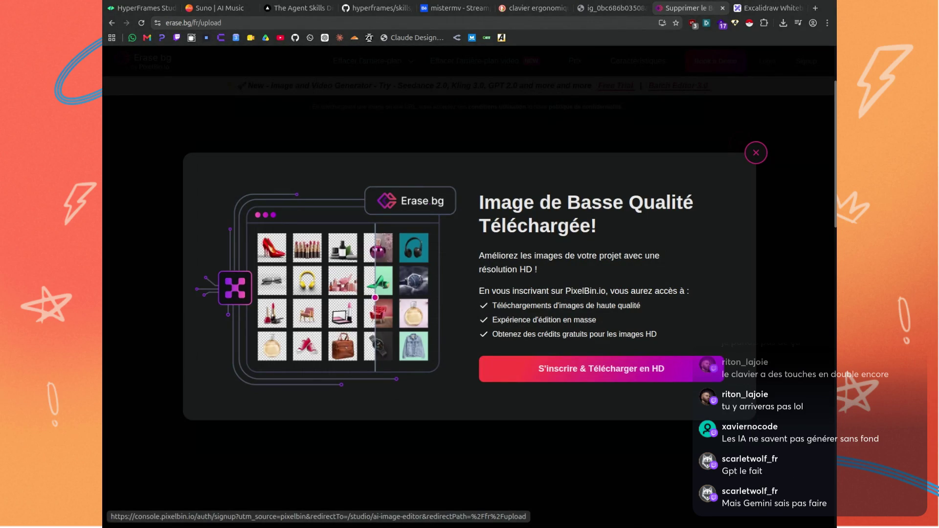
left_click(761, 8)
left_click(783, 23)
Drag erasebg-transformed.png from downloads onto the canvas and move it up beside the first laptop.
left_click_drag(691, 75, 679, 394)
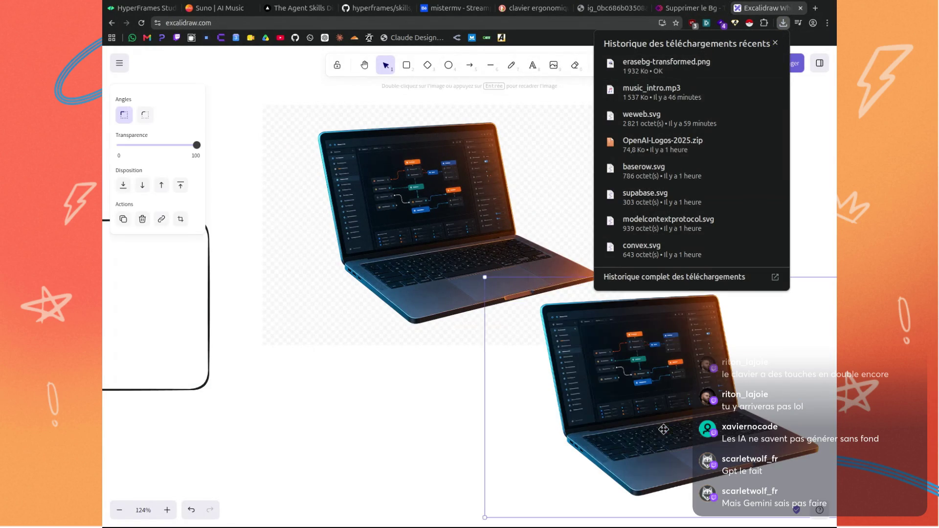
left_click_drag(424, 425, 219, 398)
left_click_drag(330, 377, 510, 288)
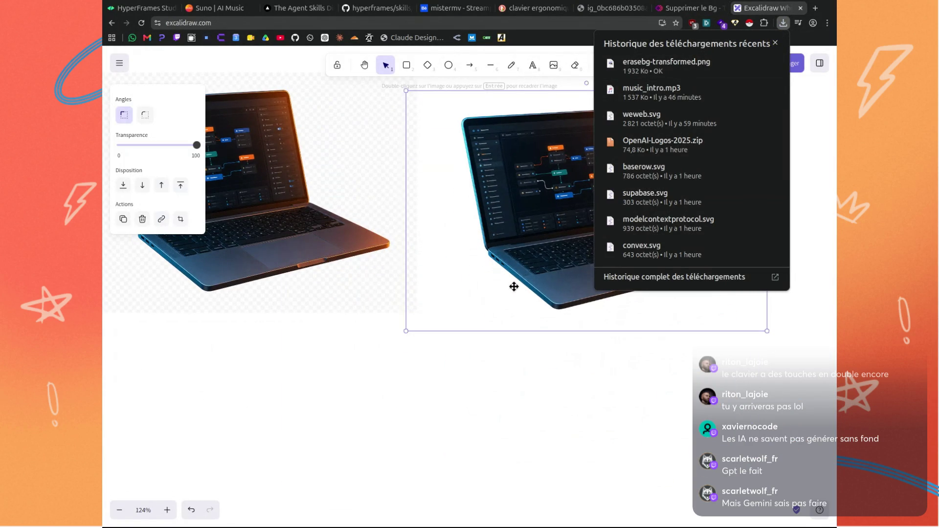
left_click(503, 413)
mouse_move(504, 414)
left_mouse_down()
mouse_move(345, 428)
mouse_move(319, 439)
left_mouse_up()
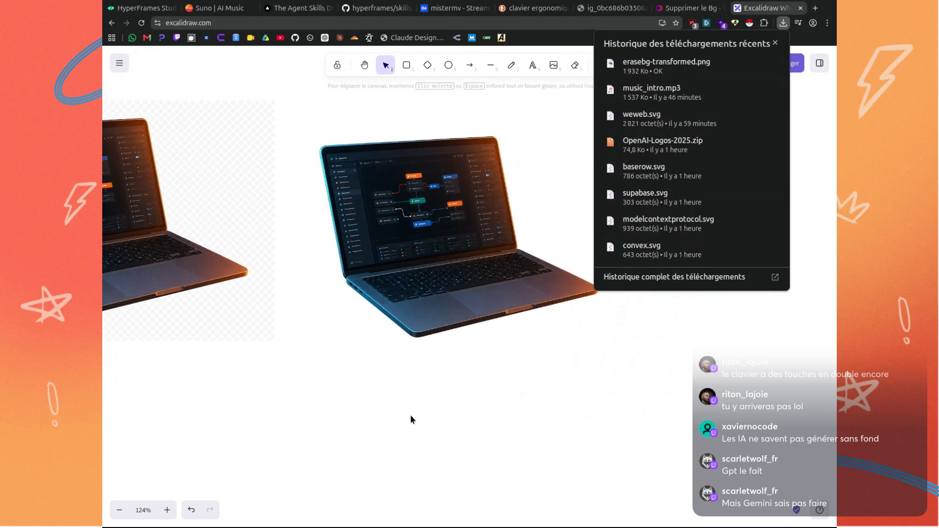
Delete both the left and right laptop images from the canvas.
left_click(789, 23)
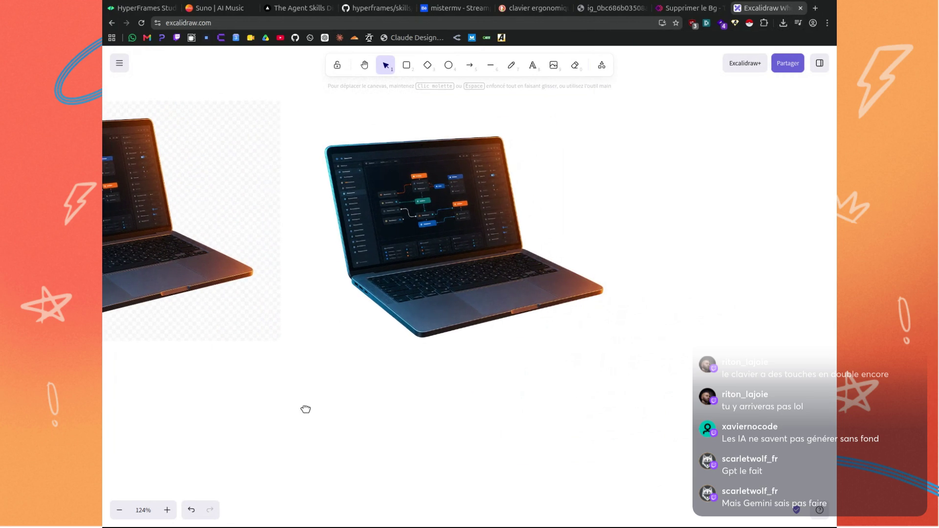
left_click_drag(307, 411, 530, 428)
left_click(434, 340)
key("Delete")
left_click(715, 220)
key("Delete")
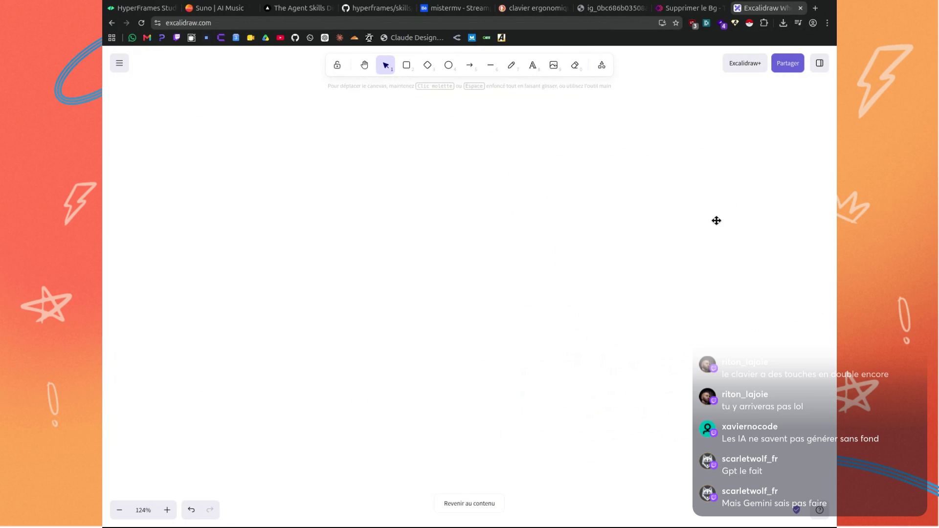